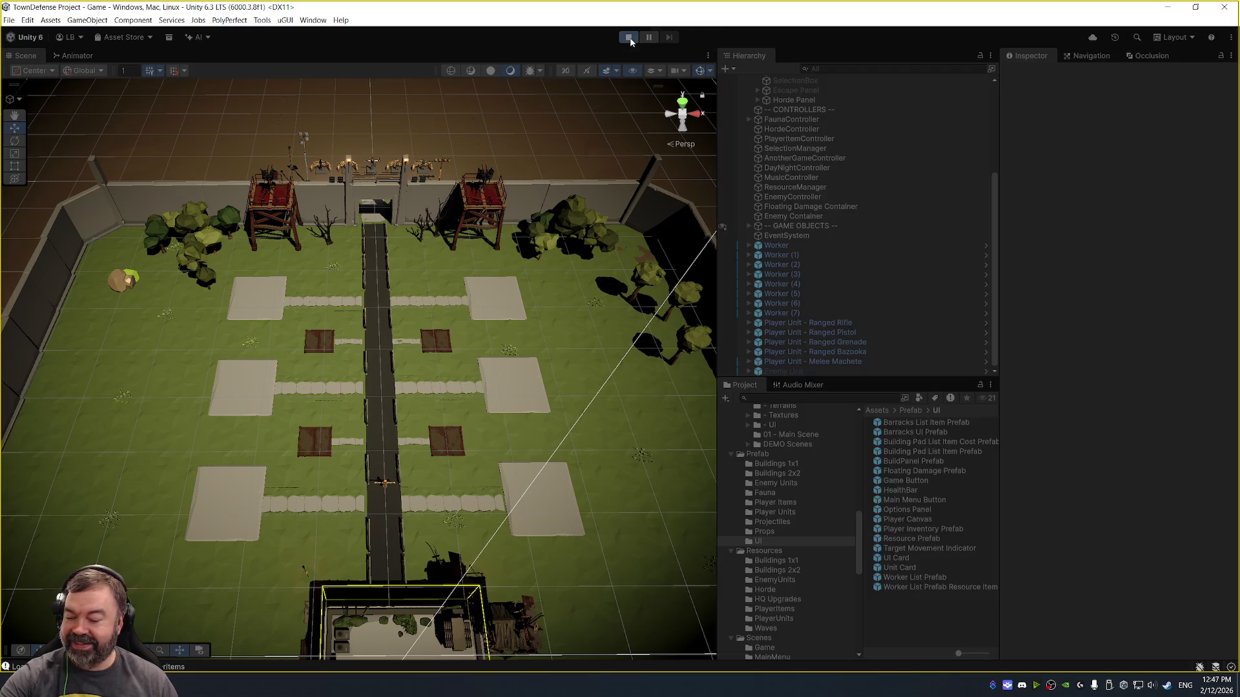
- Run the TownDefense game in Play mode and turn down the system volume
click(627, 36)
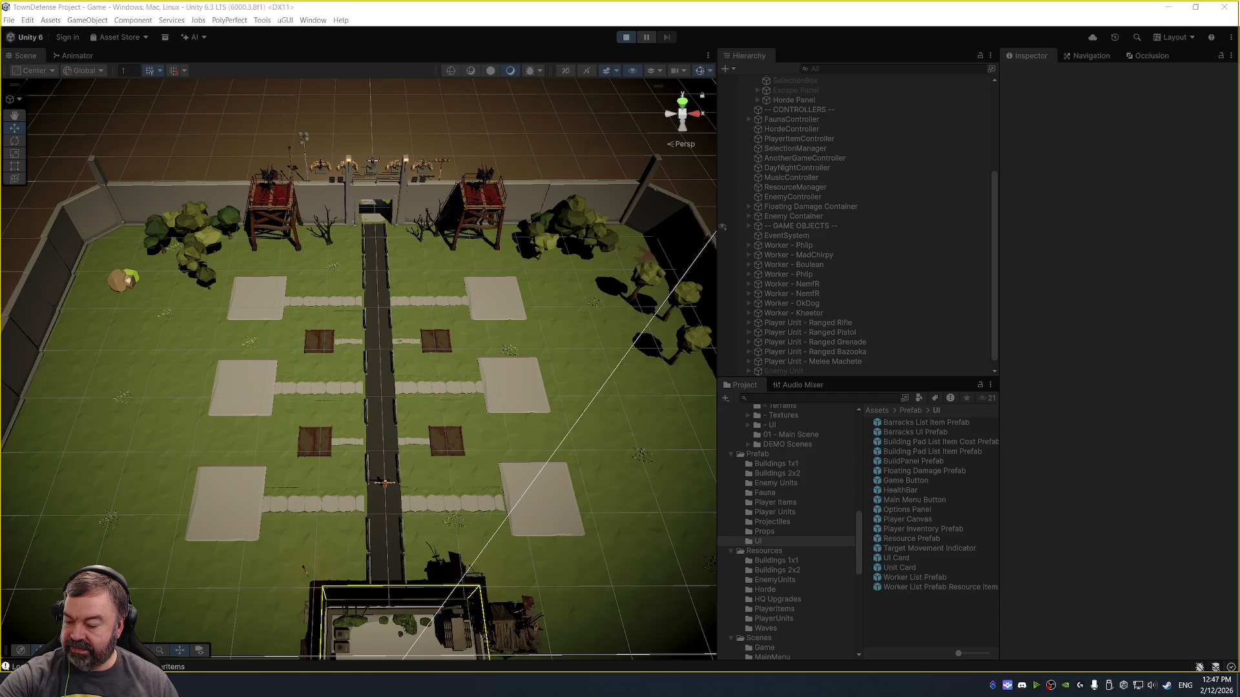
key(XF86AudioLowerVolume)
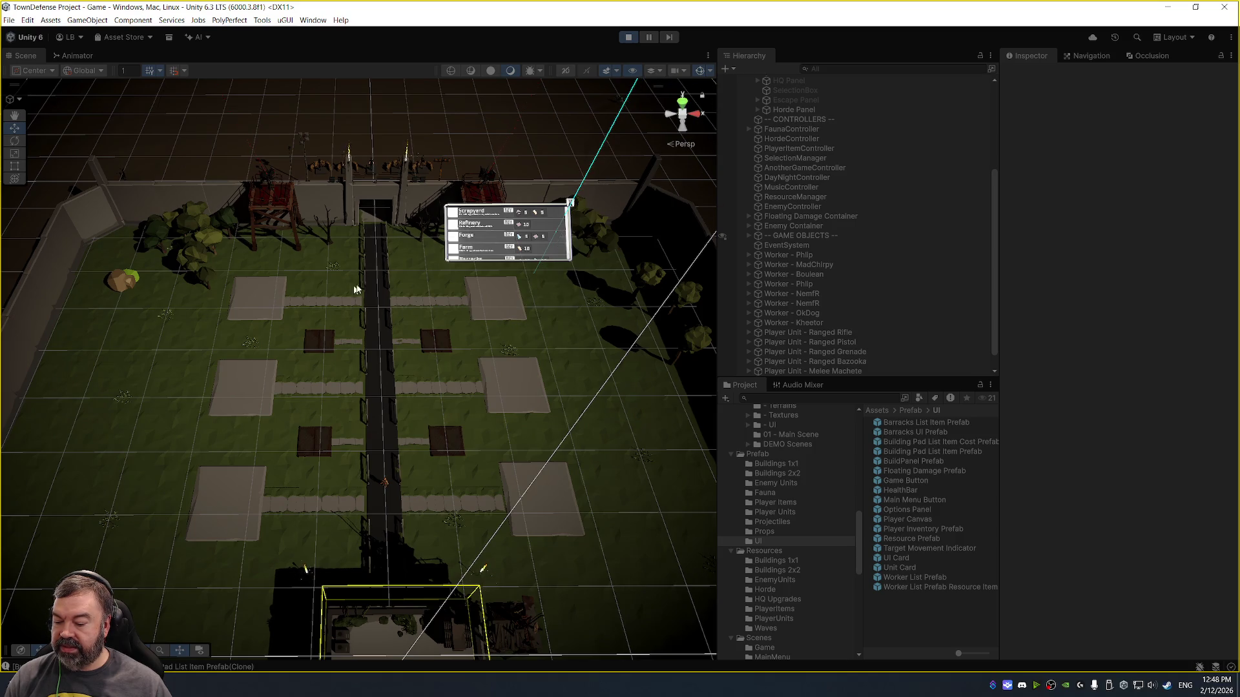
- Stop and restart the game, then open the Console listing all debug messages
click(629, 37)
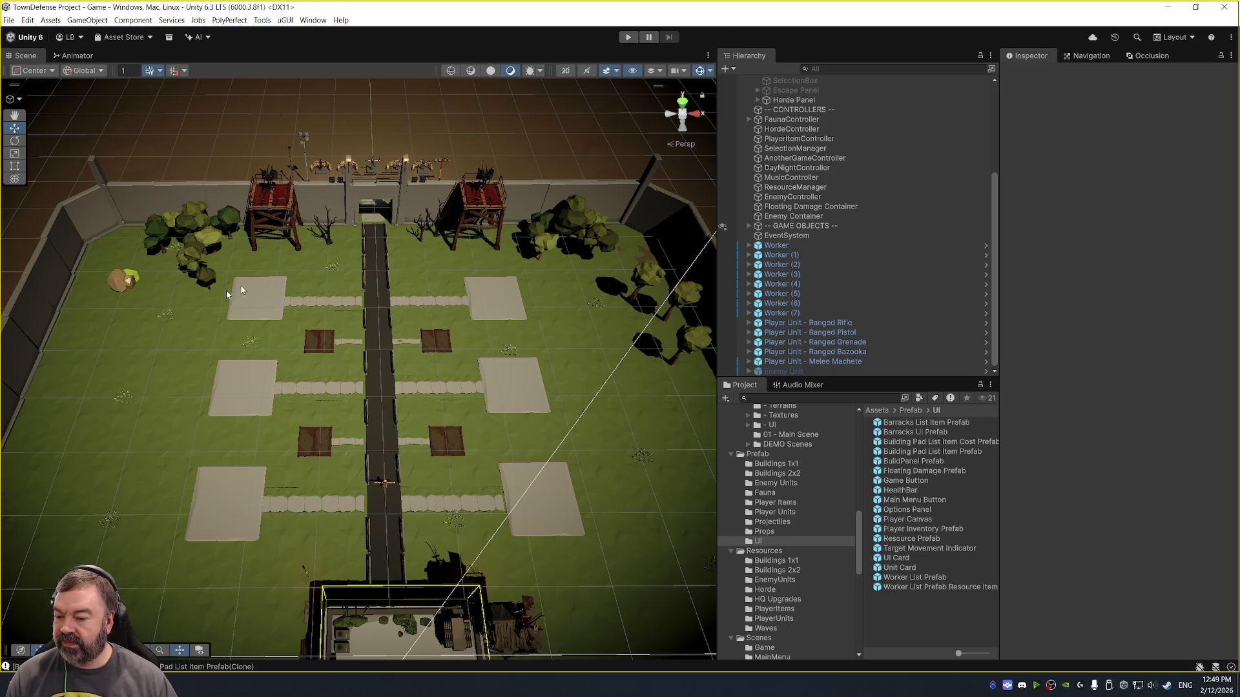
click(628, 37)
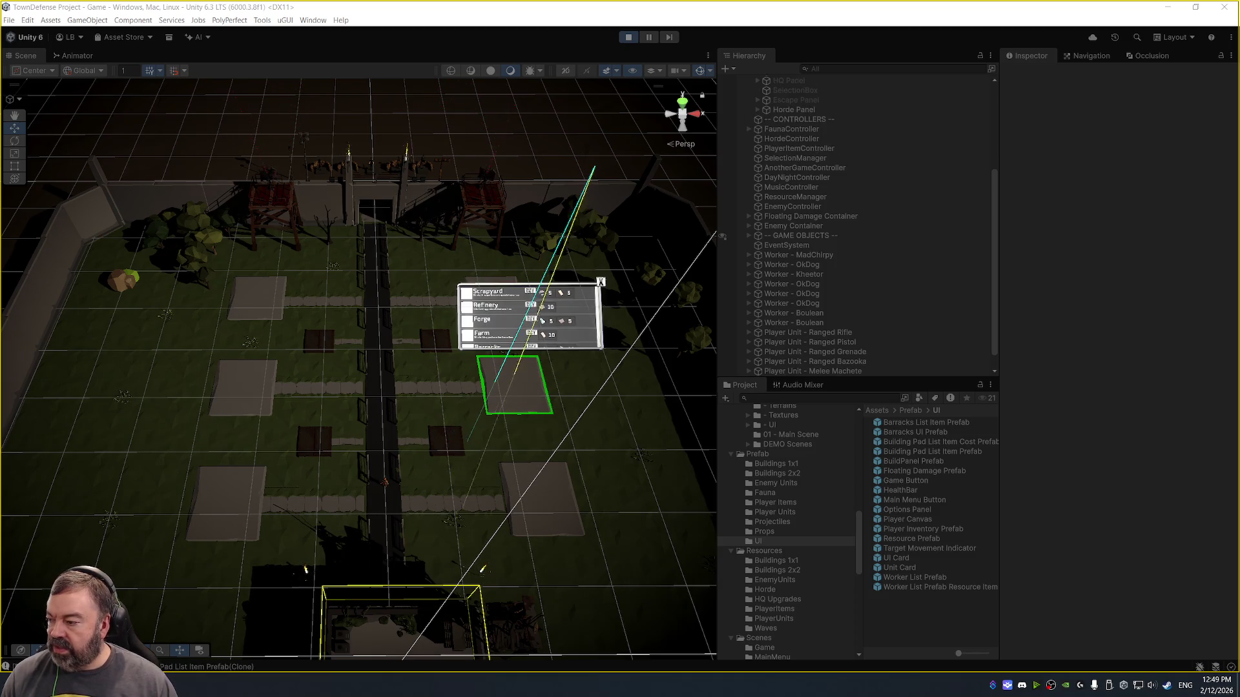
click(165, 669)
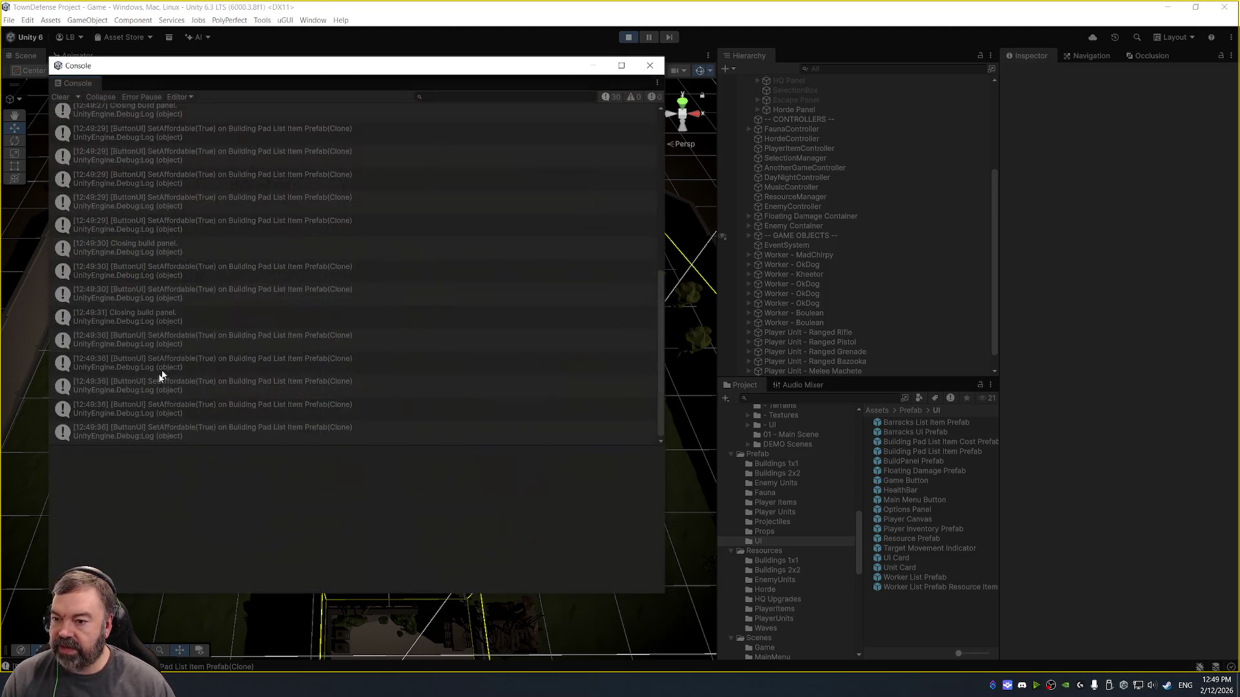
- Clear the Console and copy the stack trace of a Building Pad SetAffordable message
click(60, 98)
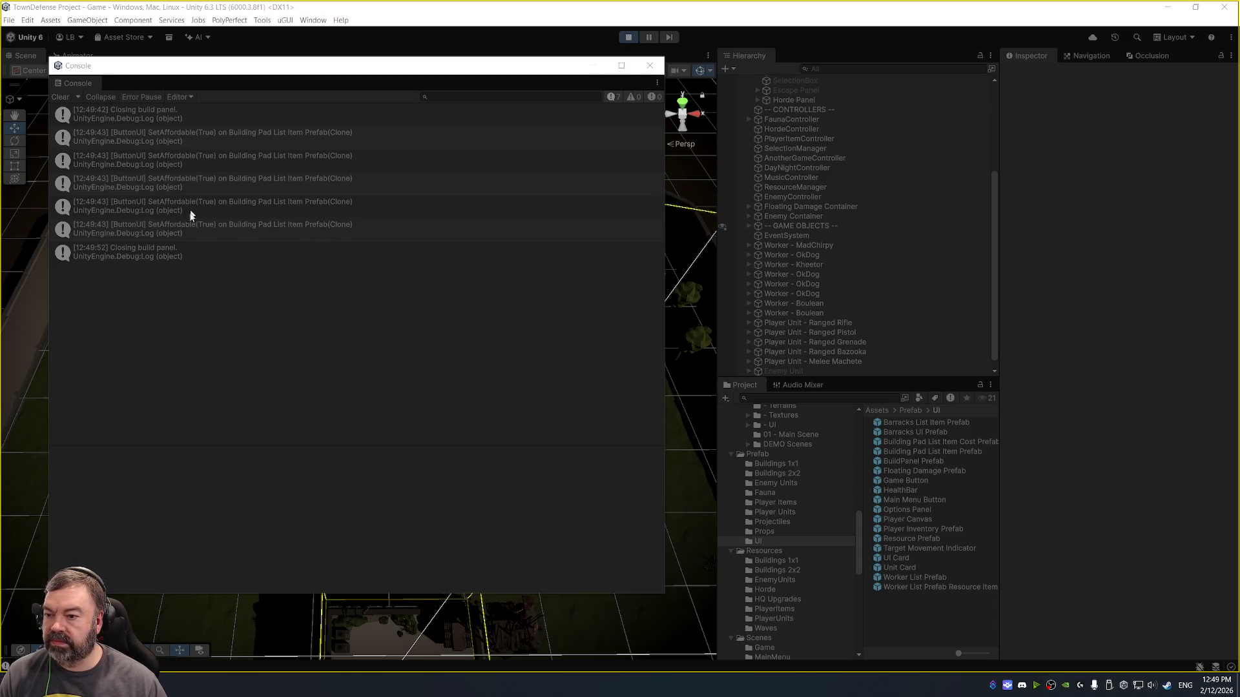
click(214, 233)
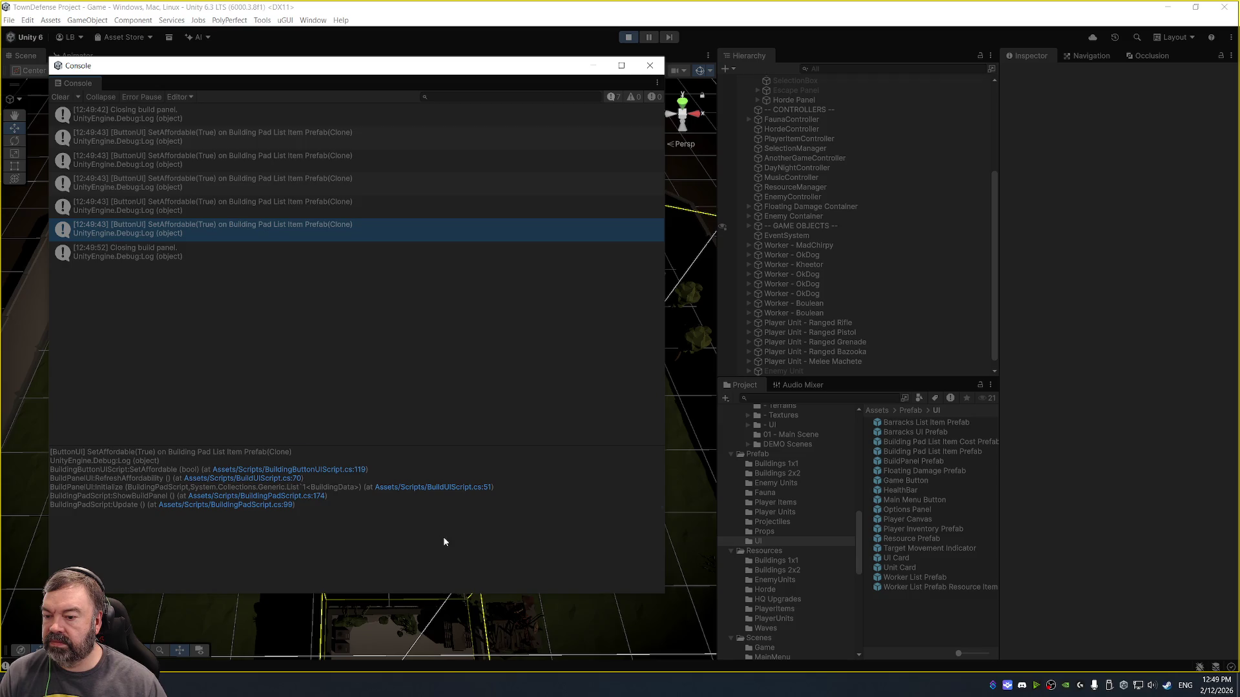
key(ctrl+a)
key(ctrl+c)
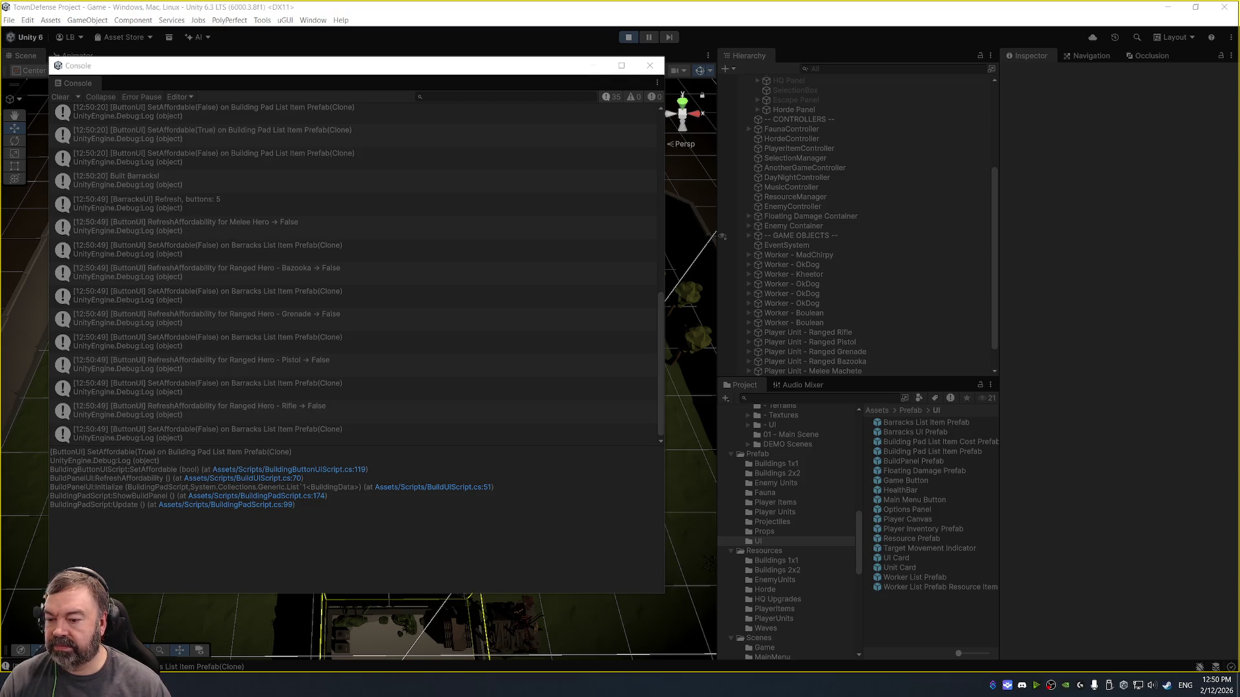
scroll(185, 375, down, 1)
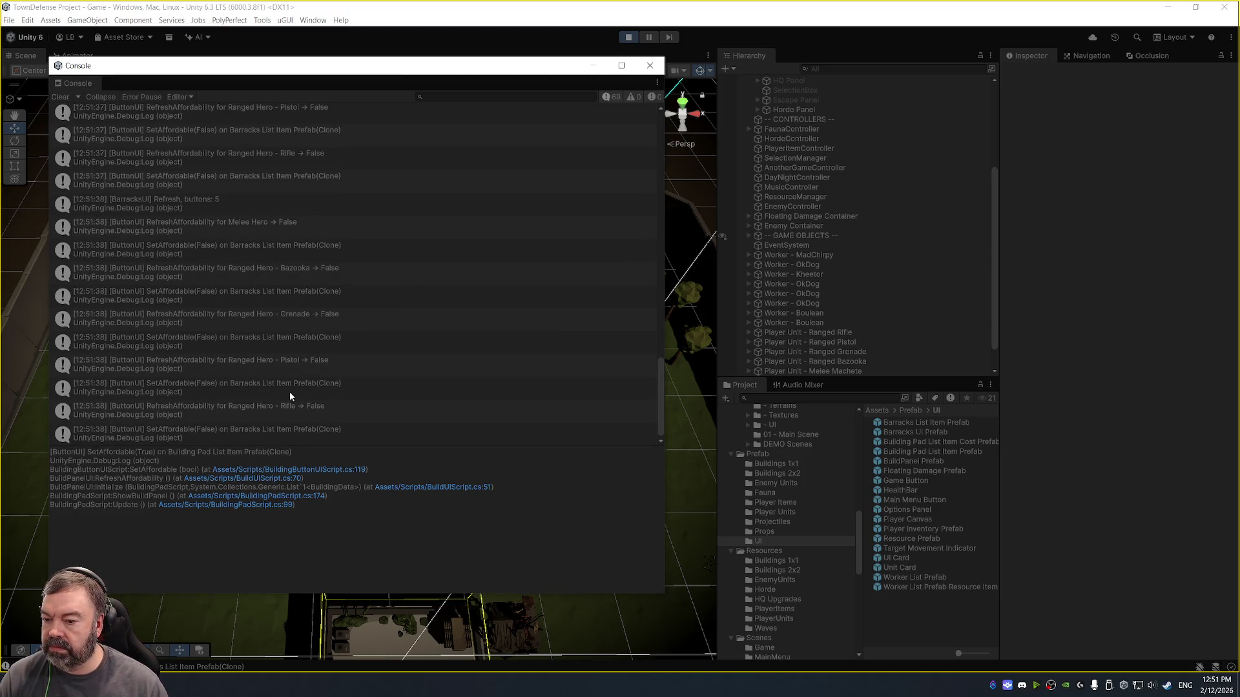
click(300, 408)
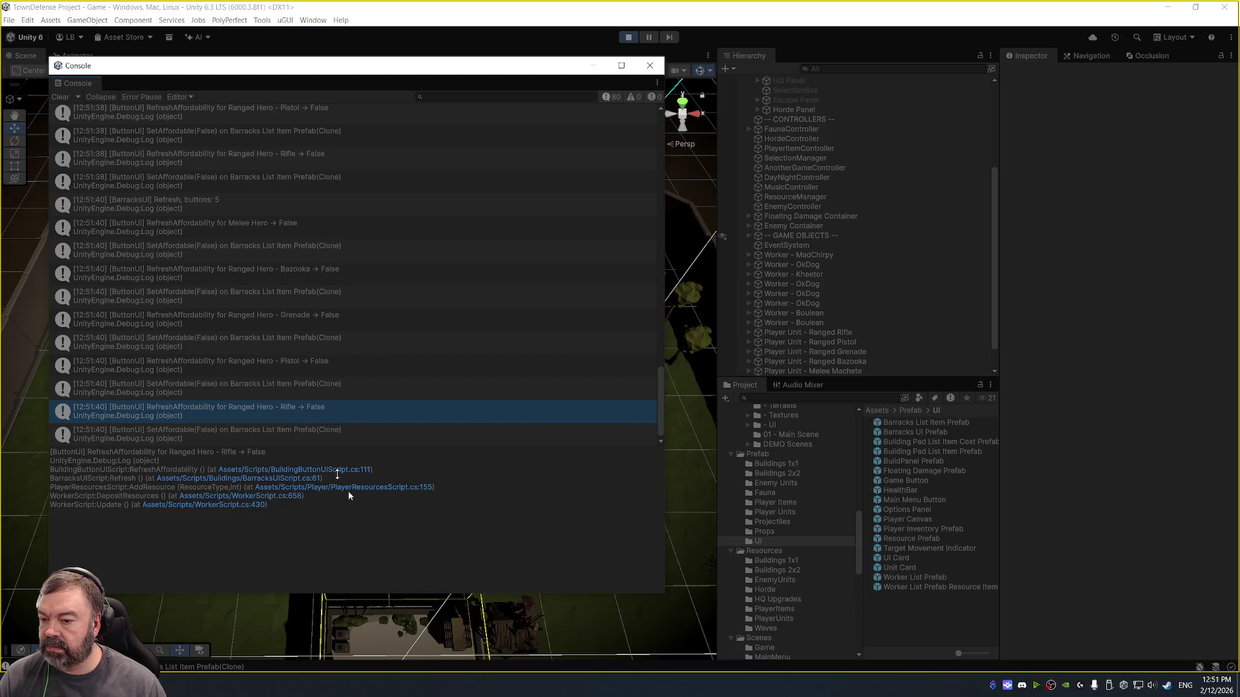
drag(347, 490, 405, 541)
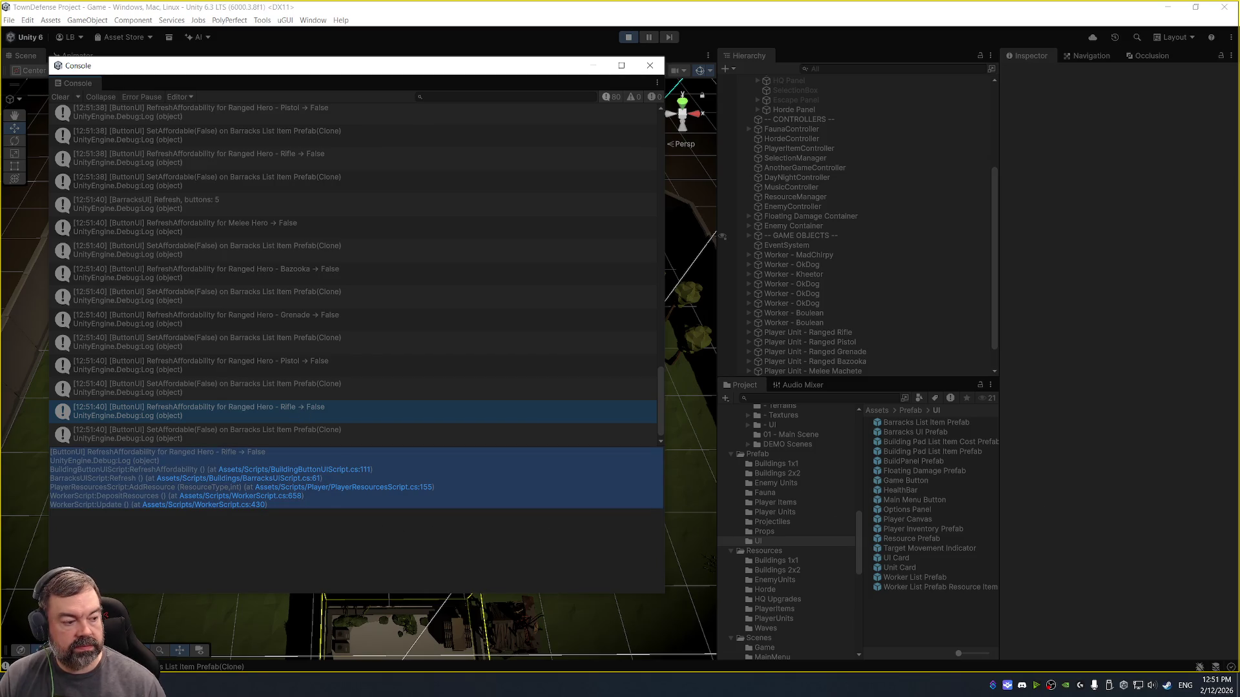
key(alt+Tab)
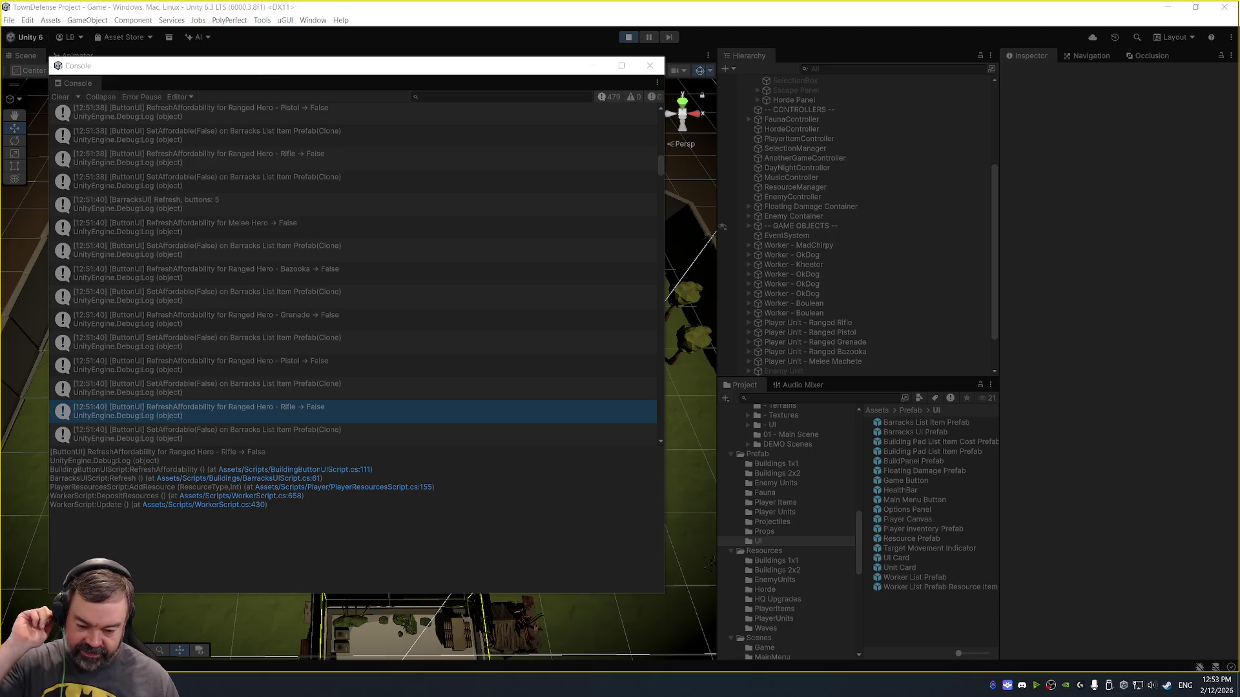
key(XF86AudioLowerVolume)
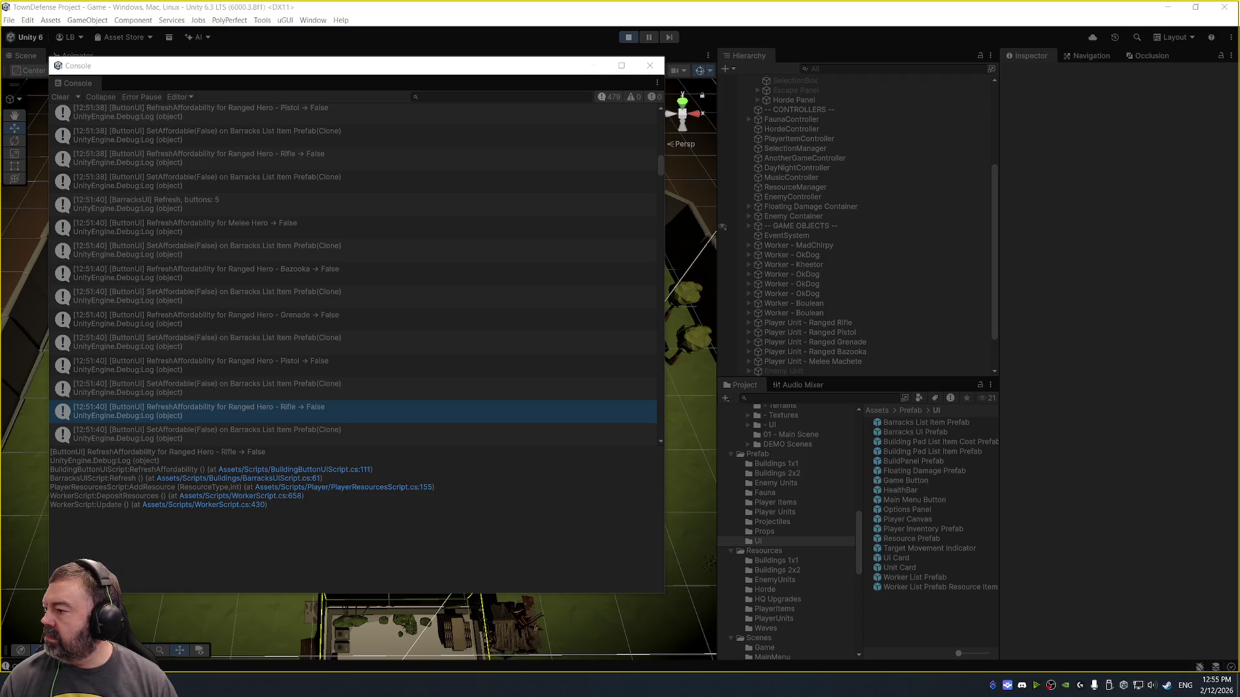
key(super)
text(remote)
key(Return)
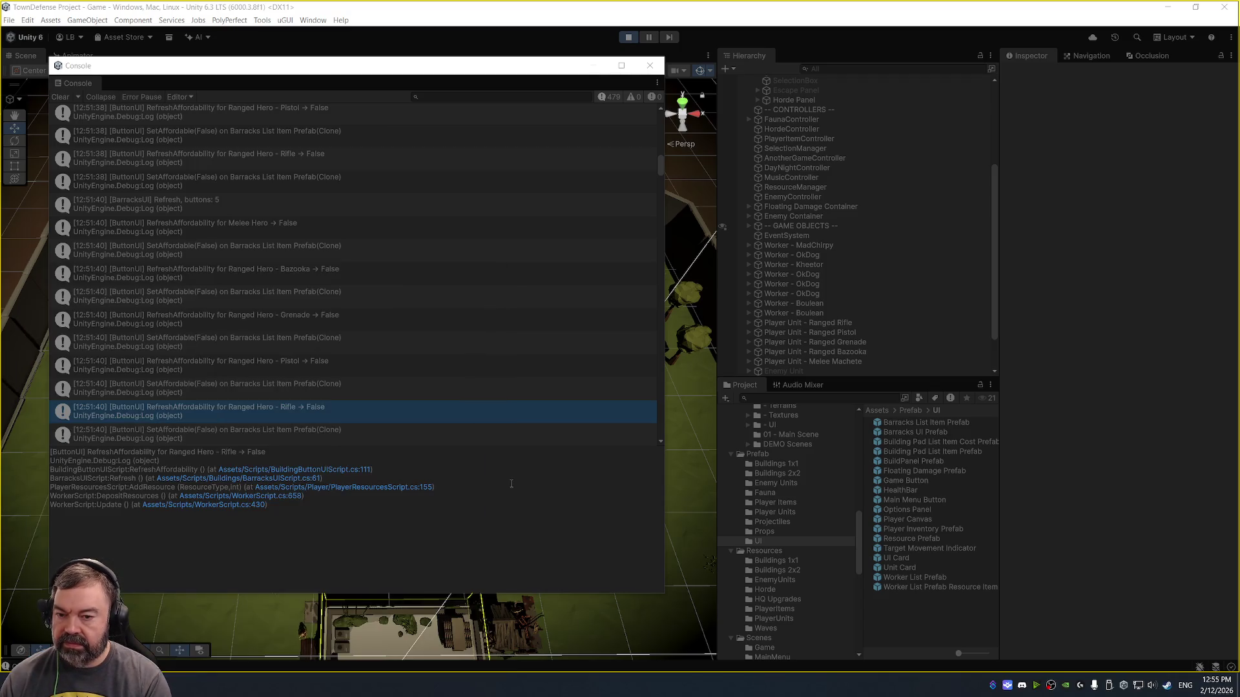
- Read the stack traces of the BarracksUI Refresh, Melee Hero, SetAffordable and Grenade entries
click(360, 221)
click(243, 196)
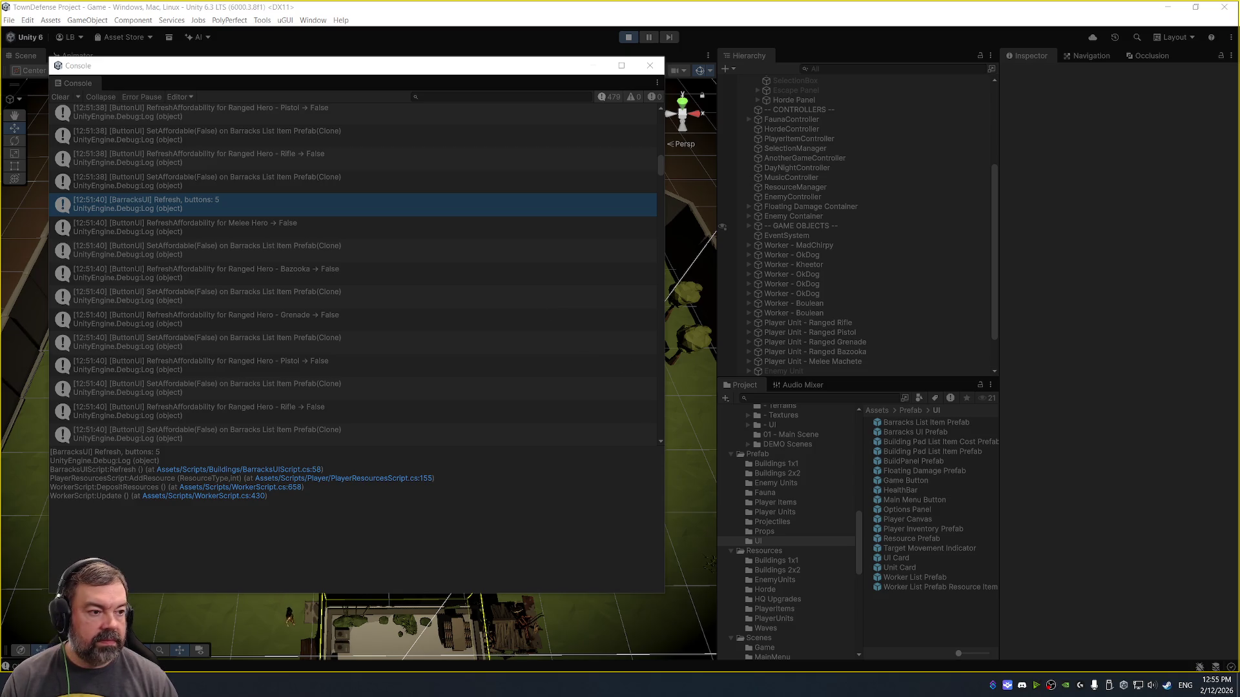
click(319, 227)
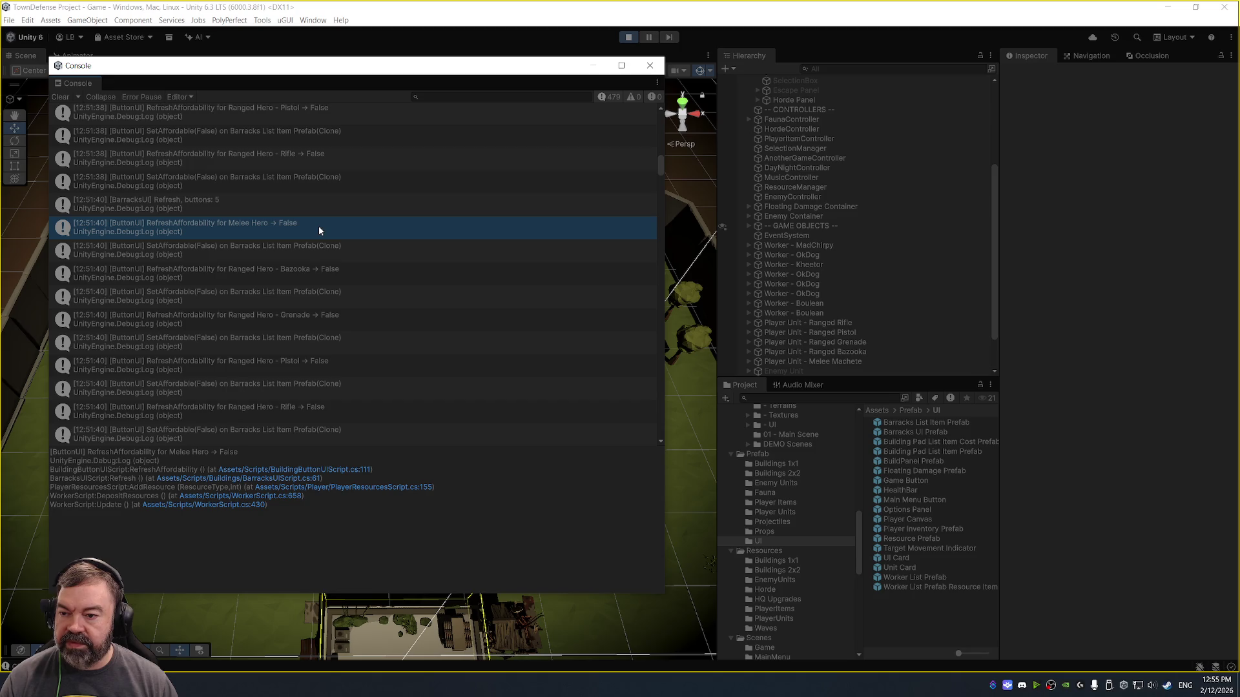
click(414, 257)
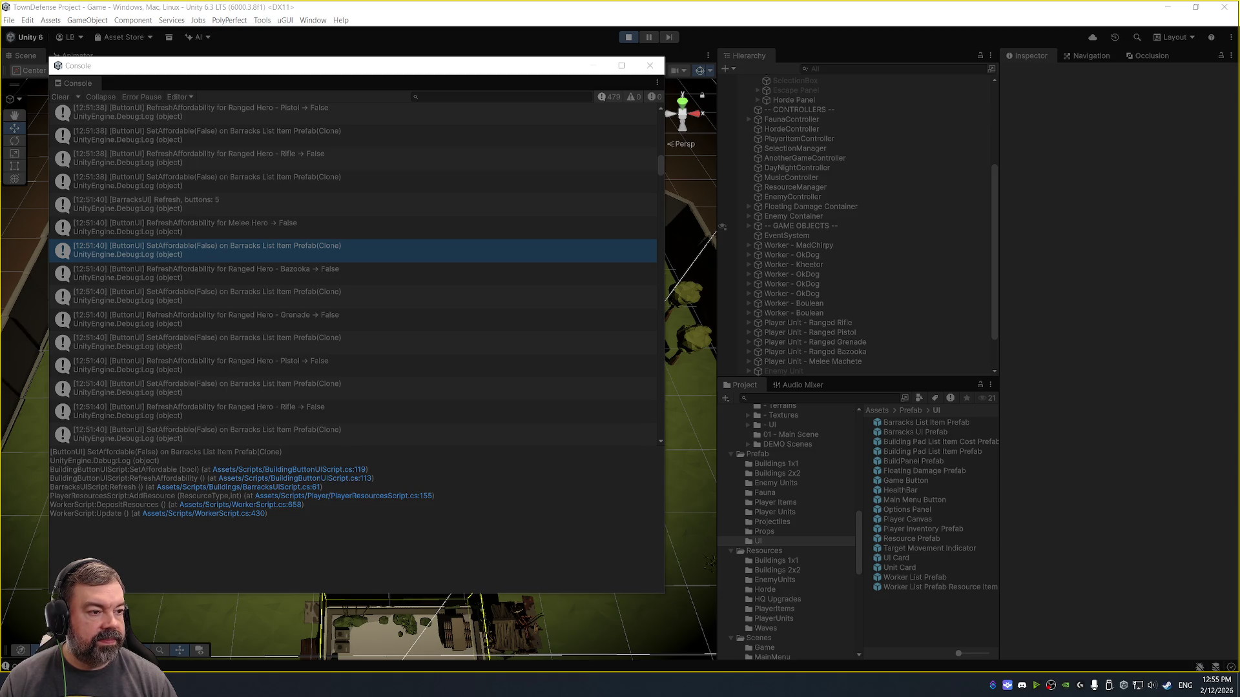
click(259, 319)
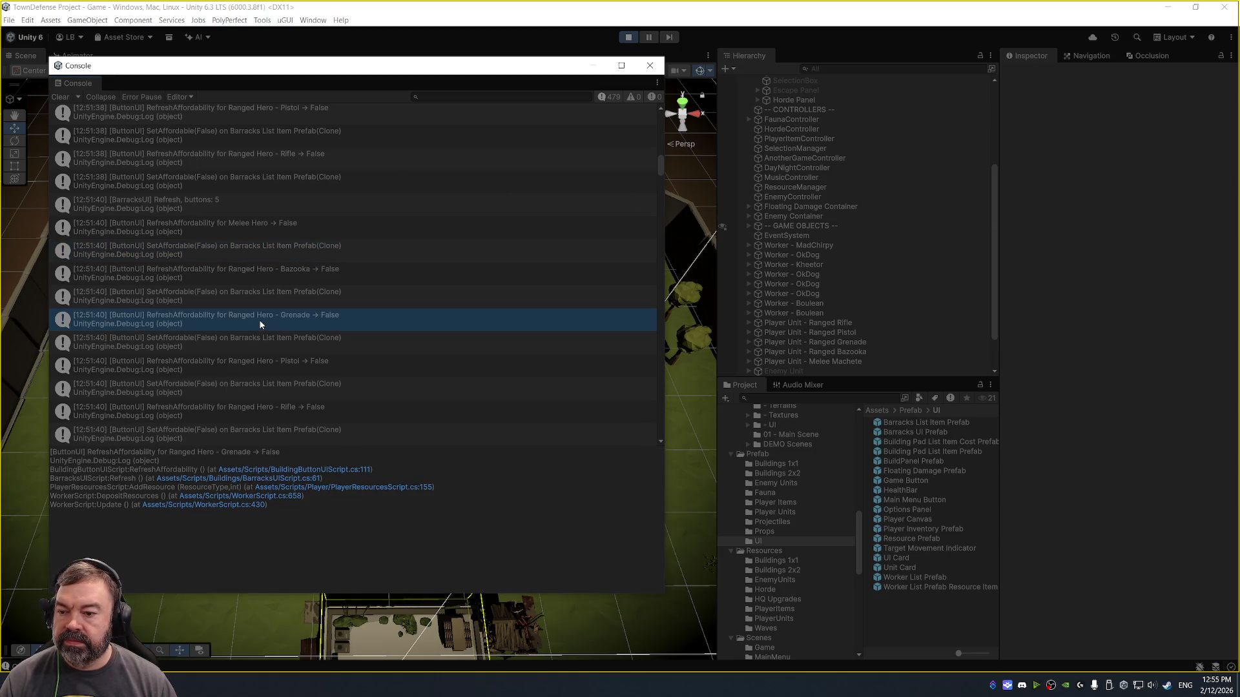
click(344, 291)
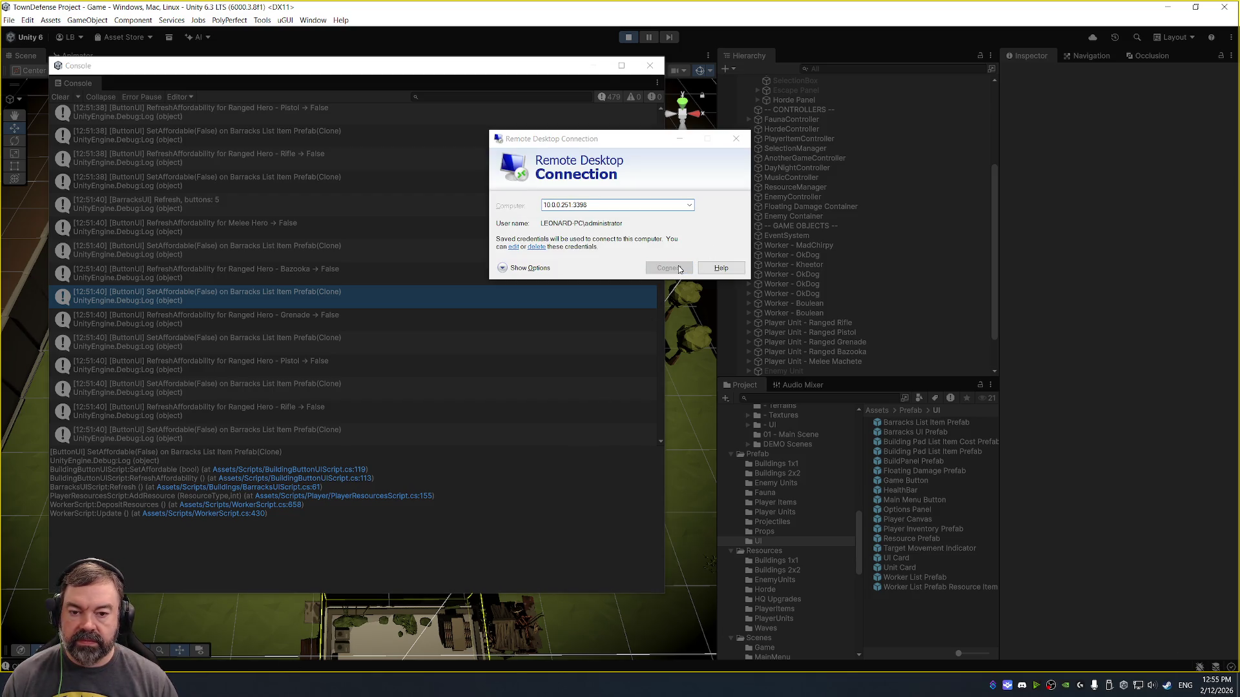
- Connect to the saved remote computer, then stop the running game
click(679, 264)
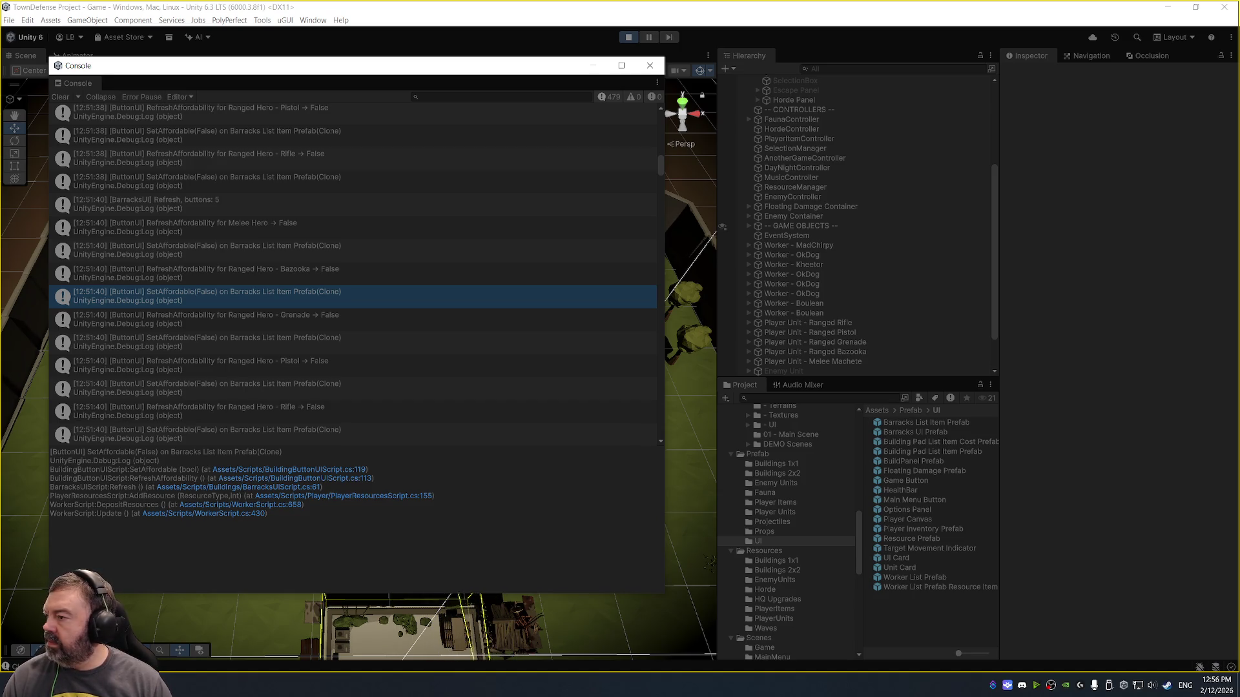
click(628, 37)
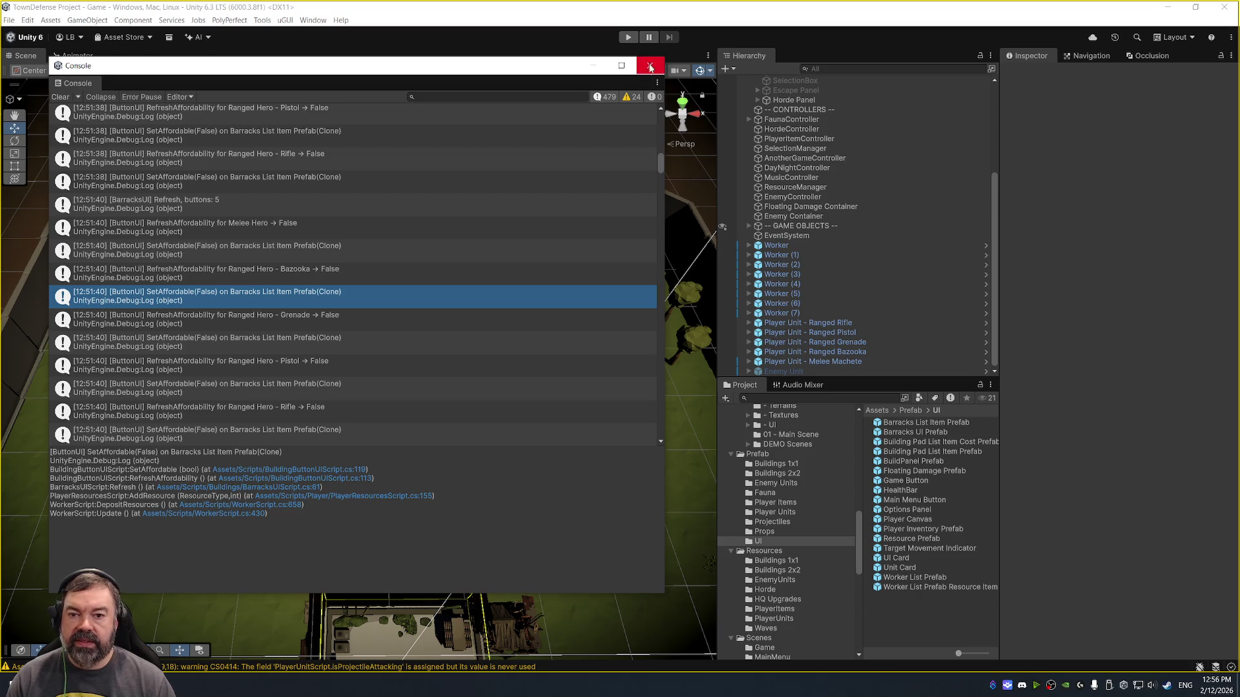
- Step through traces of BarracksUI Refresh and the Melee, Bazooka, Grenade and Pistol hero entries
scroll(393, 181, up, 3)
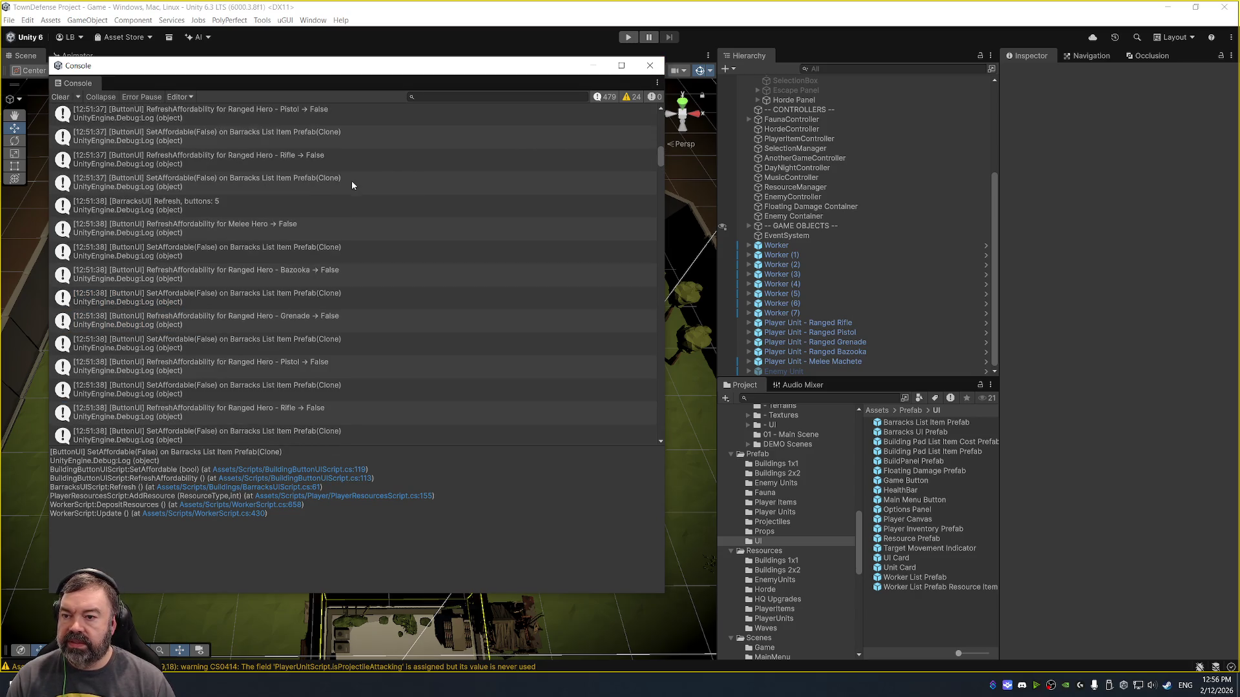
click(350, 202)
click(354, 226)
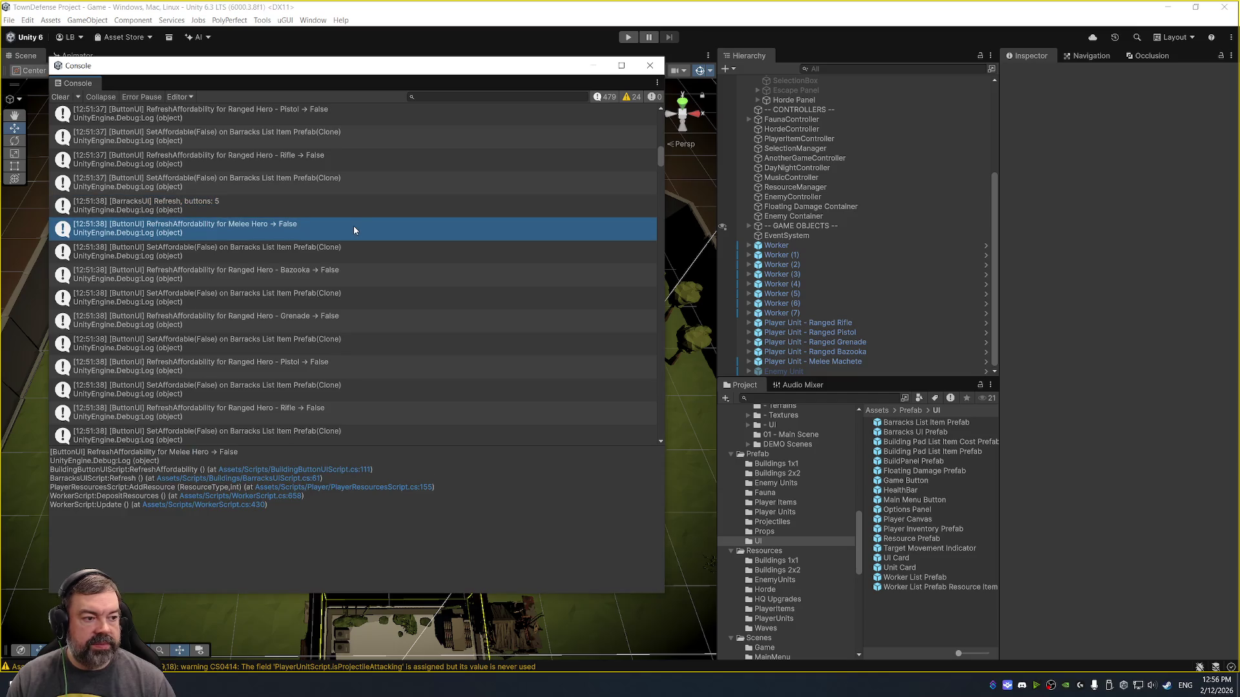
click(314, 257)
click(310, 279)
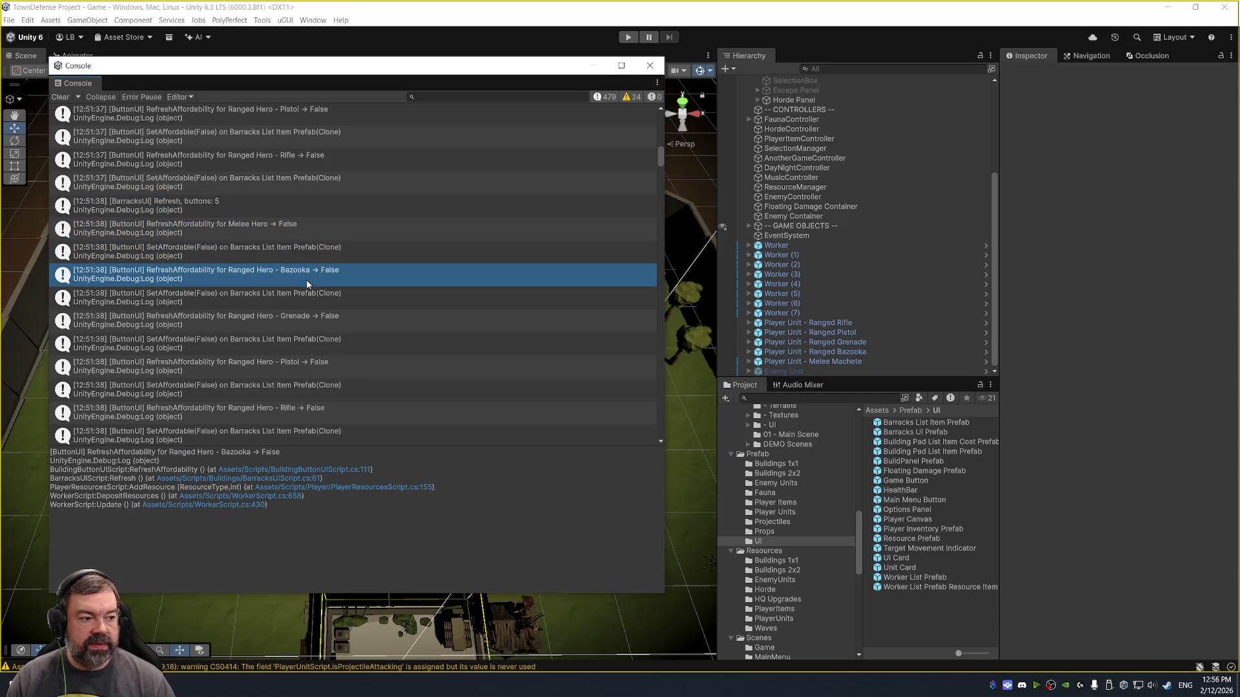
click(269, 319)
click(326, 343)
click(323, 366)
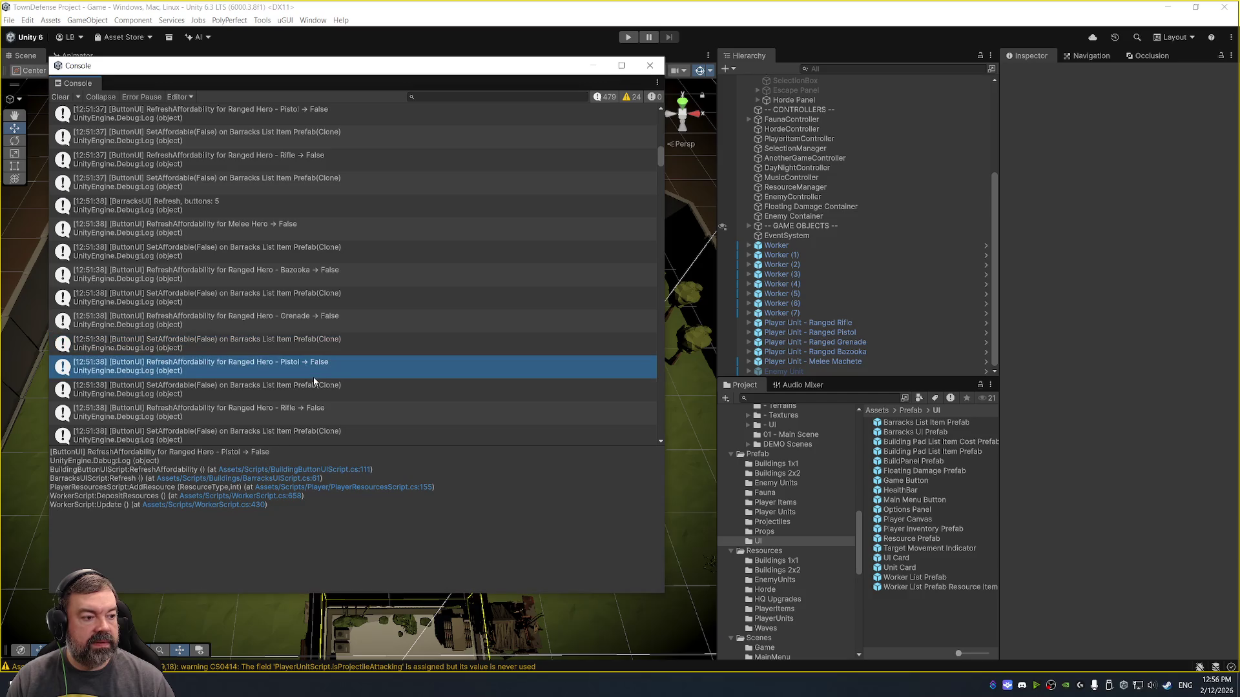
- Check the build-panel closing and SetAffordable traces, lower the music volume, and close the Console
scroll(362, 252, up, 10)
click(291, 170)
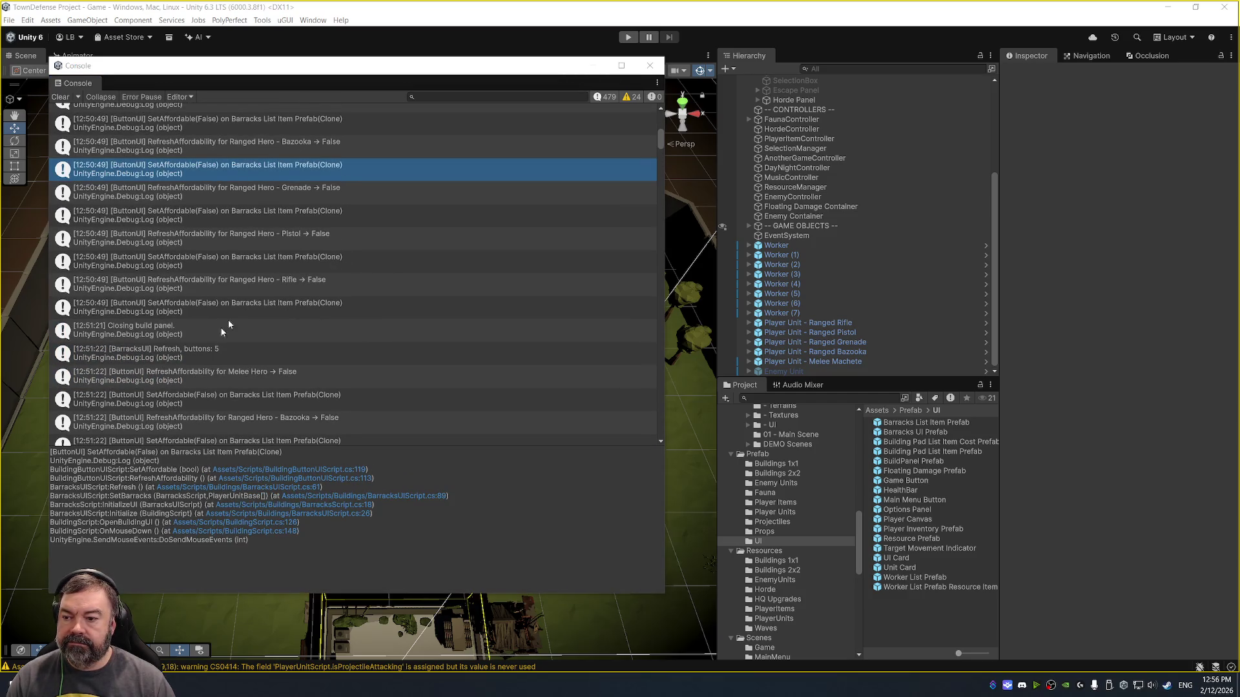
click(191, 340)
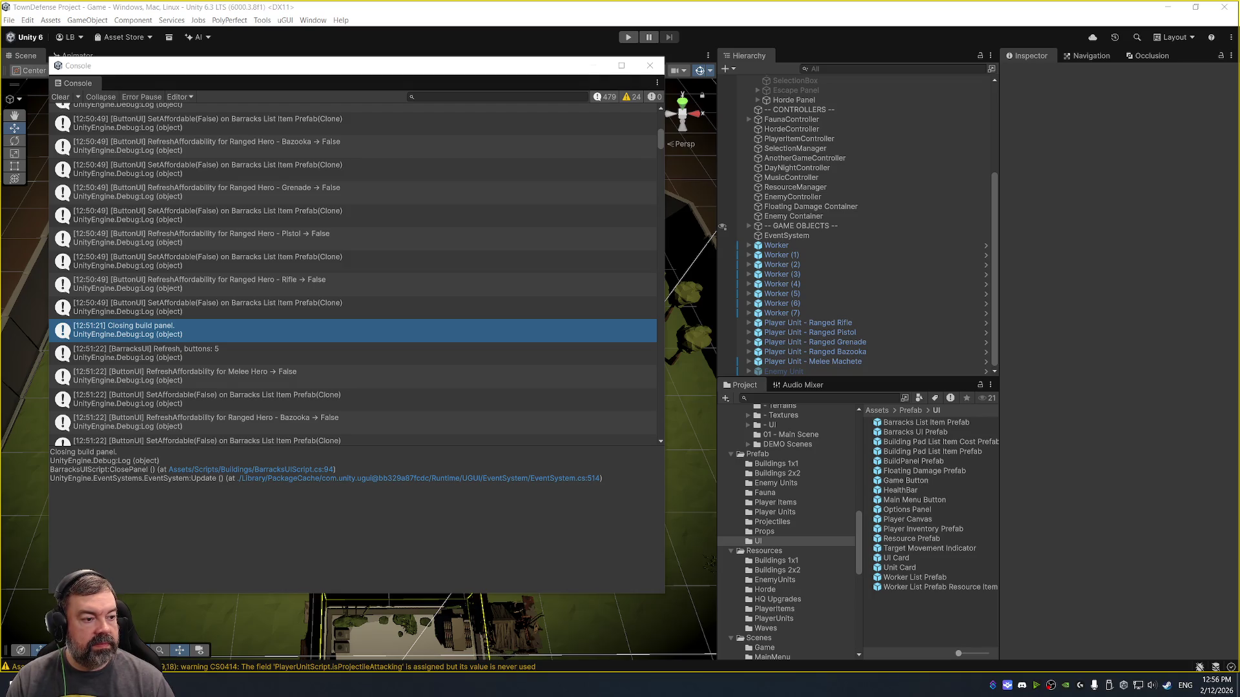
key(XF86AudioLowerVolume)
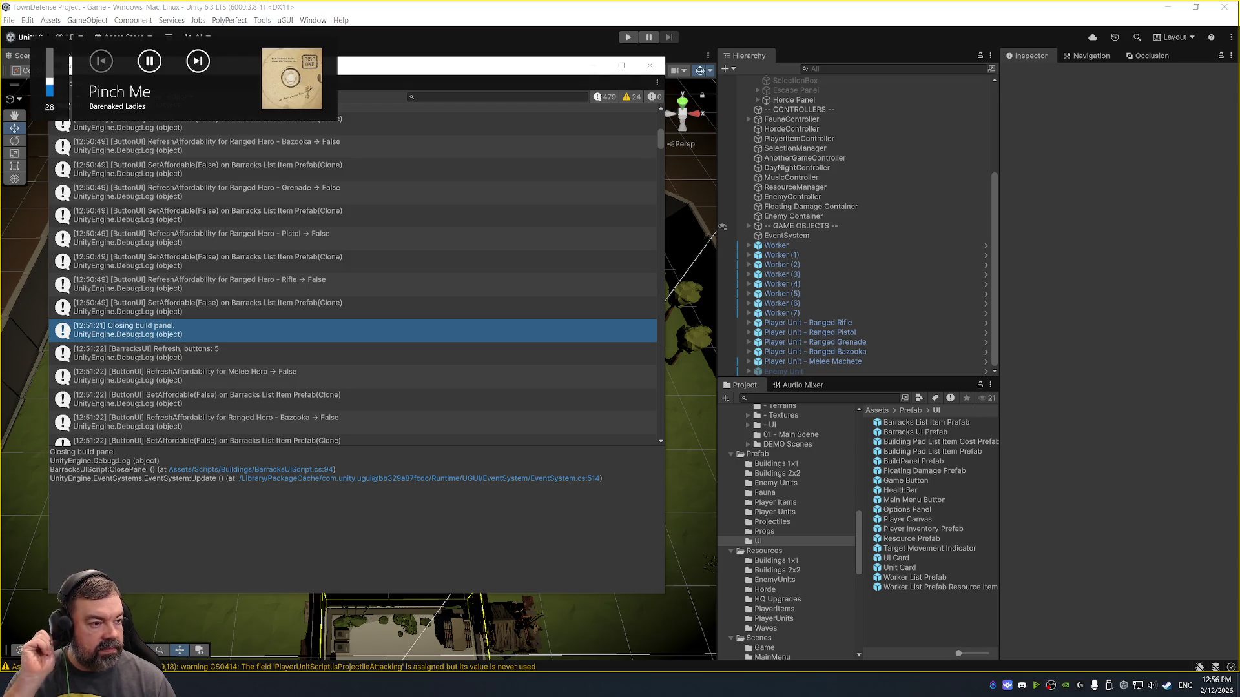
key(XF86AudioLowerVolume)
key(XF86AudioLowerVolume)
key(XF86AudioLowerVolume)
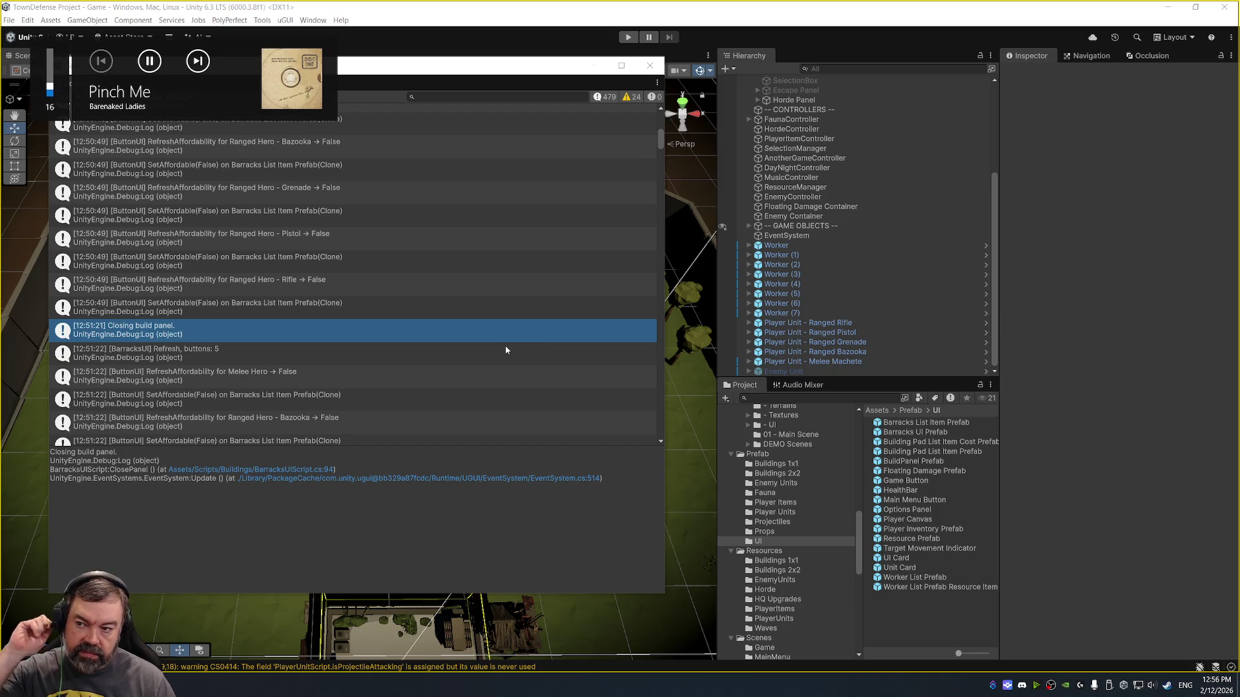
click(383, 264)
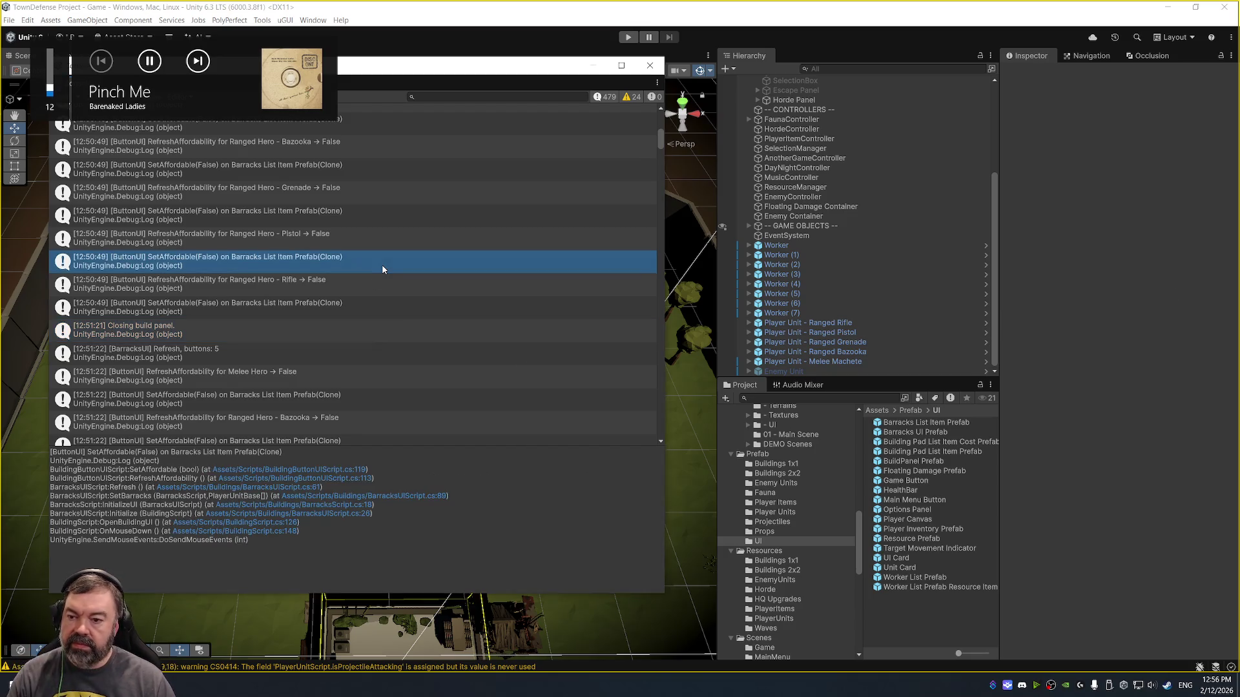
click(463, 193)
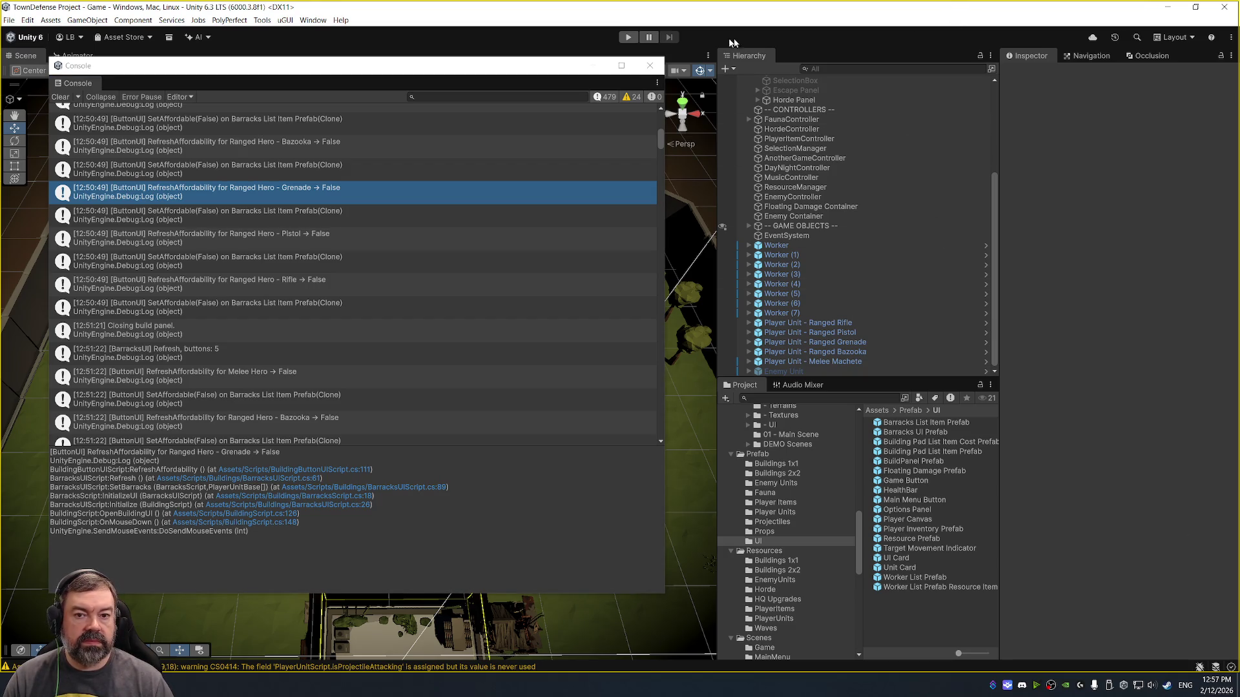
click(646, 68)
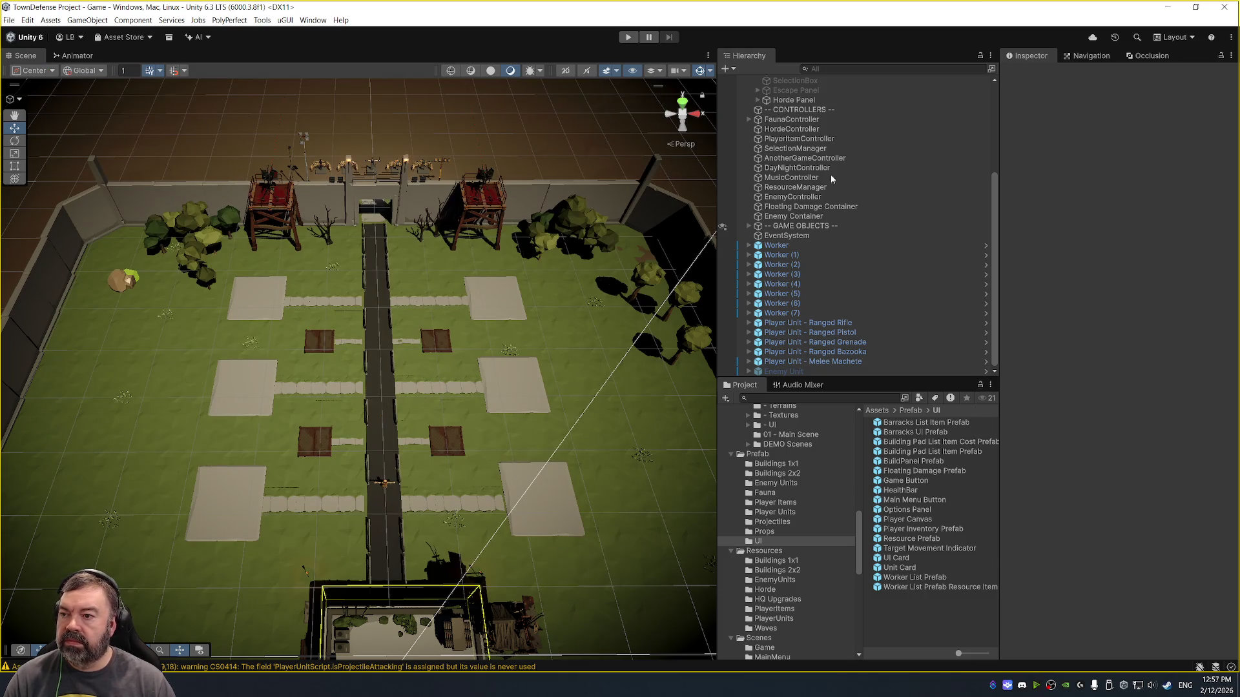
- Select ResourceManager, locate PlayerResourcesScript, and expand its Resource UI Objects list
scroll(827, 232, up, 5)
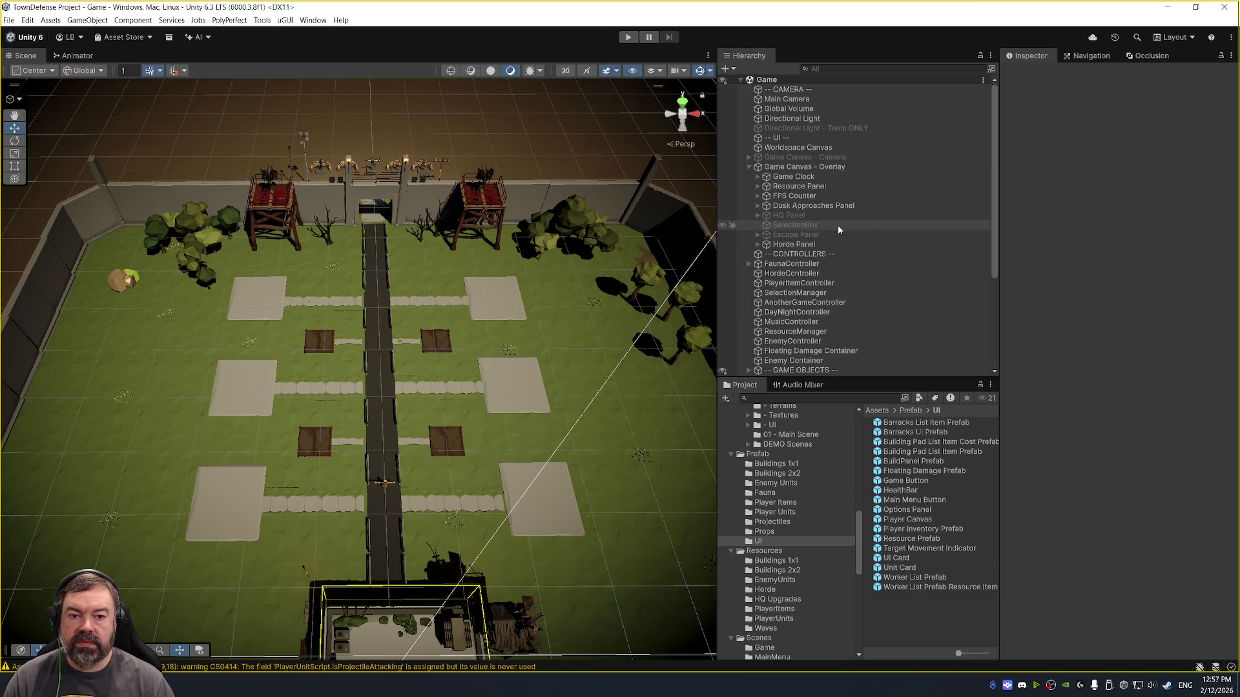
click(795, 331)
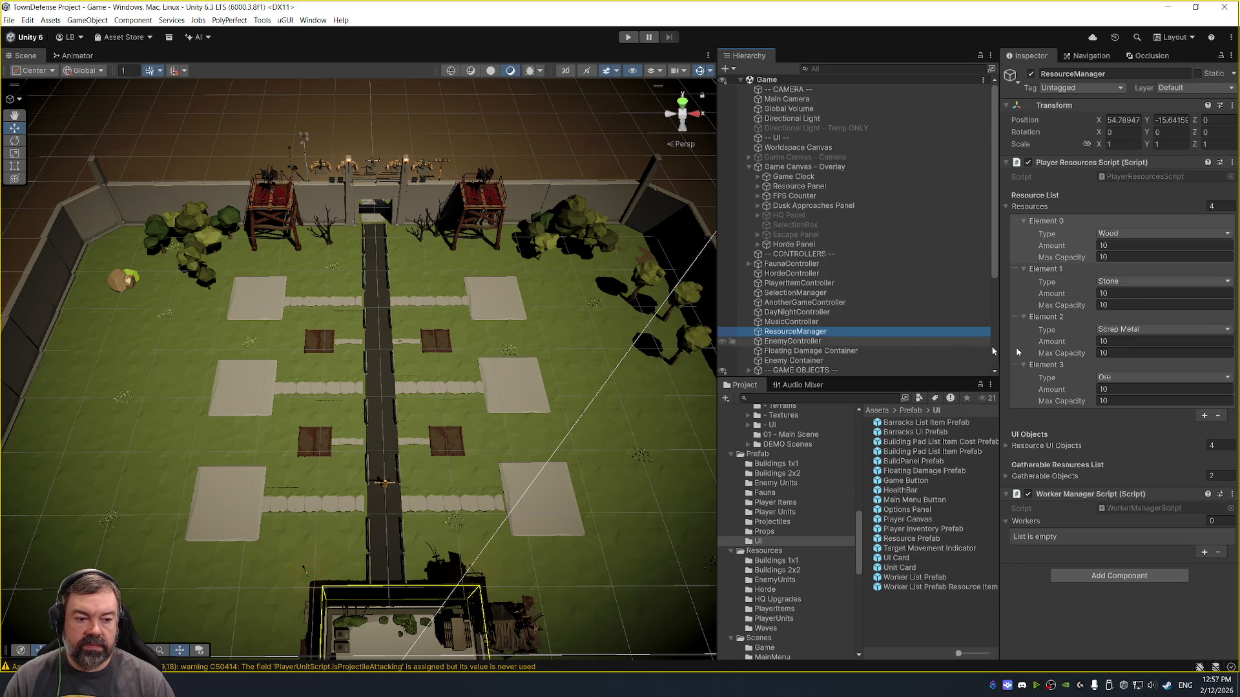
click(1152, 177)
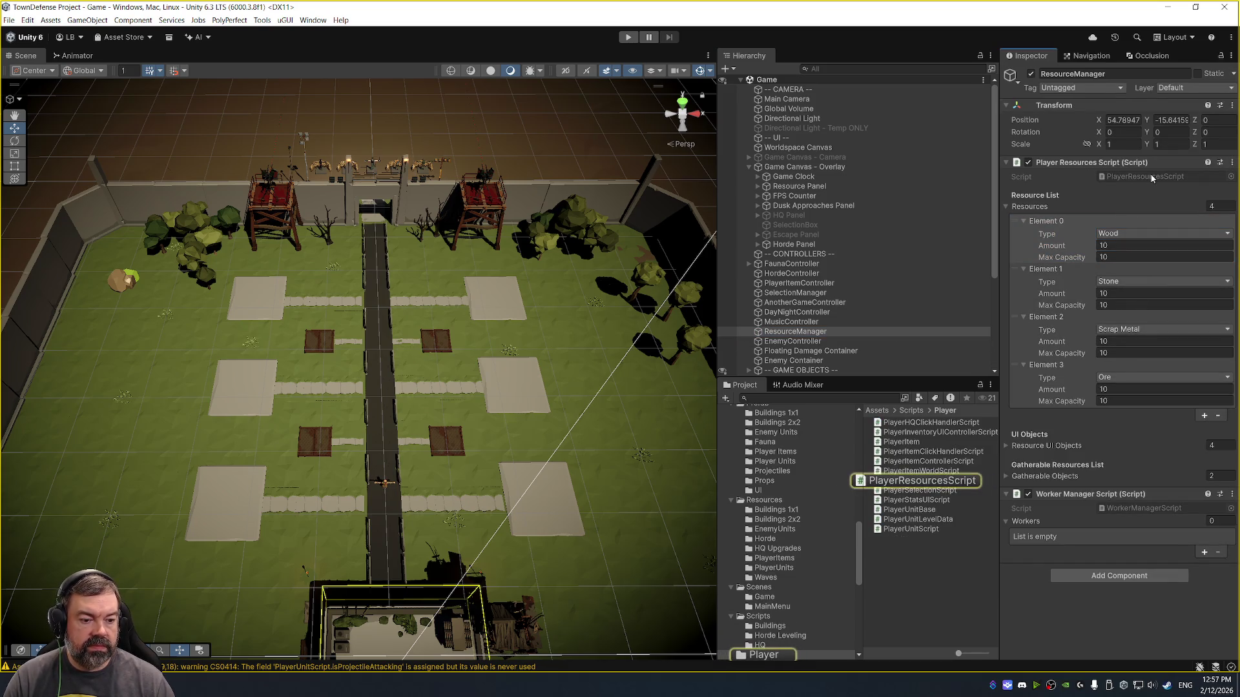
click(1005, 446)
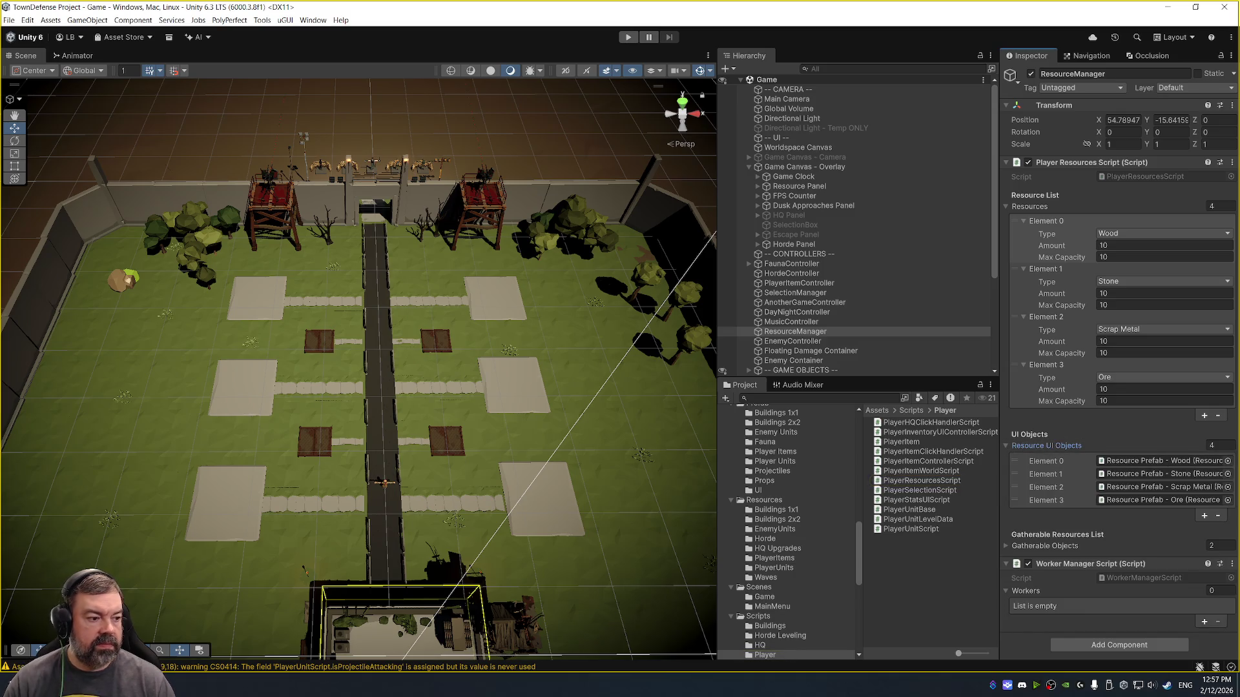
- Look through the project code in Visual Studio, then start the game again
key(alt+Tab)
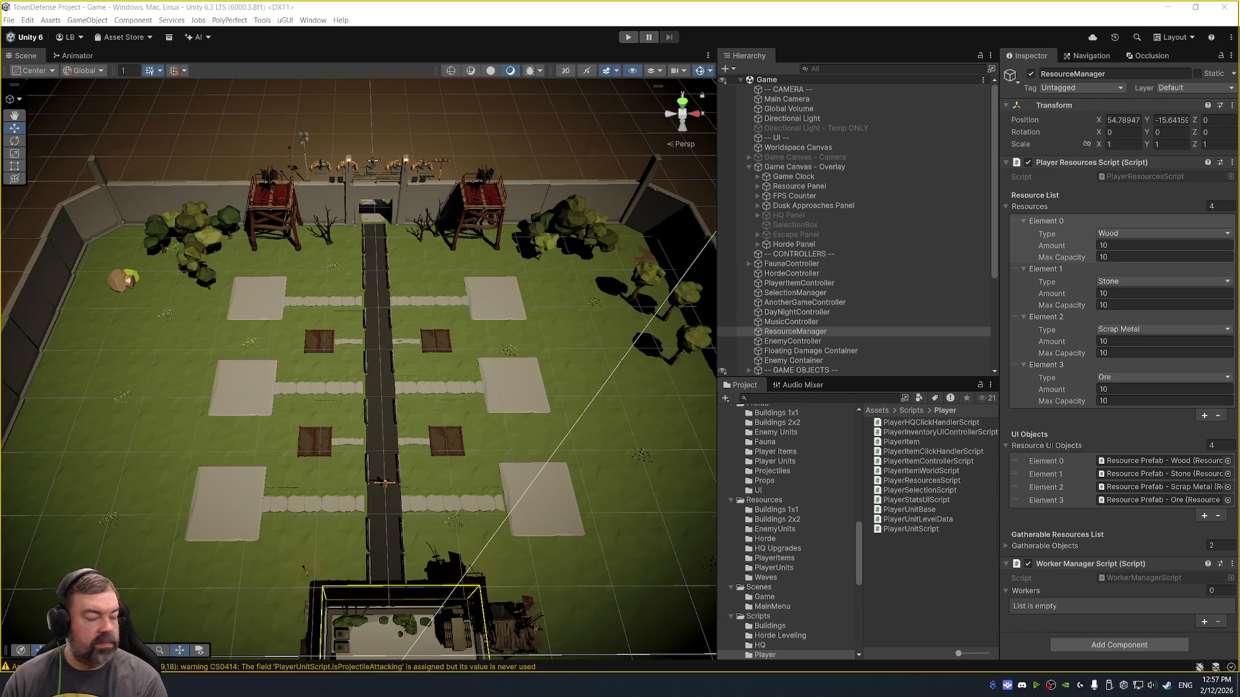
key(ctrl+shift+f)
key(Escape)
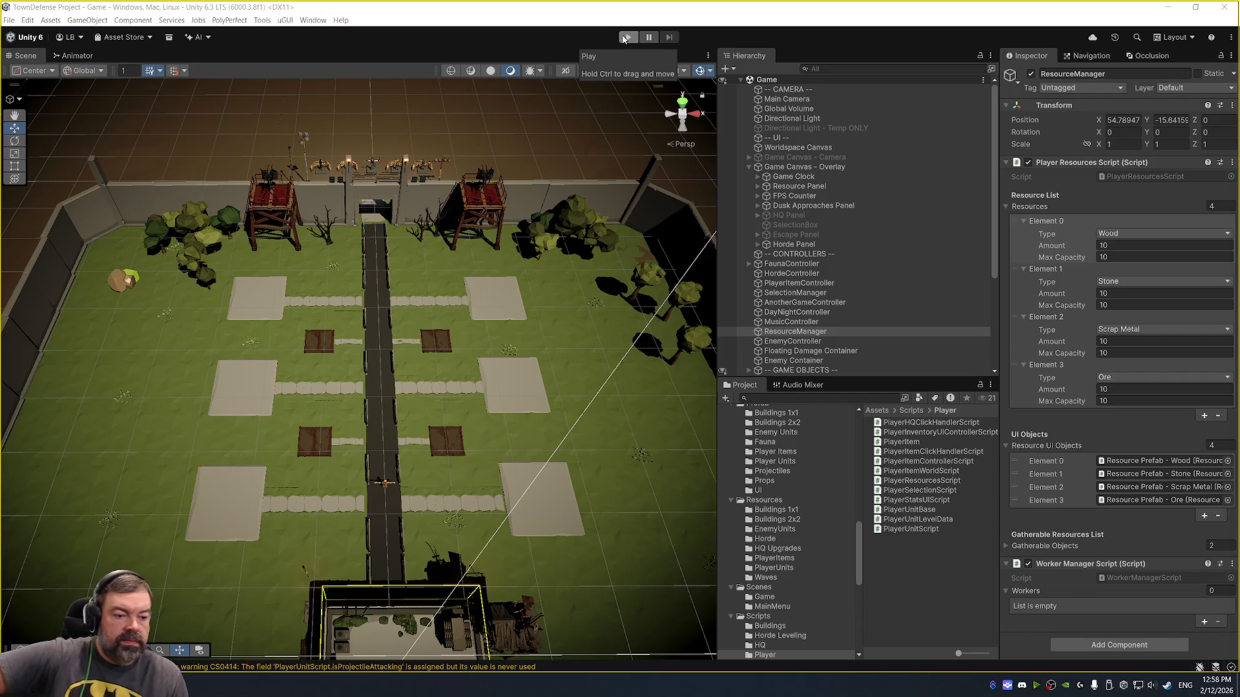
click(625, 39)
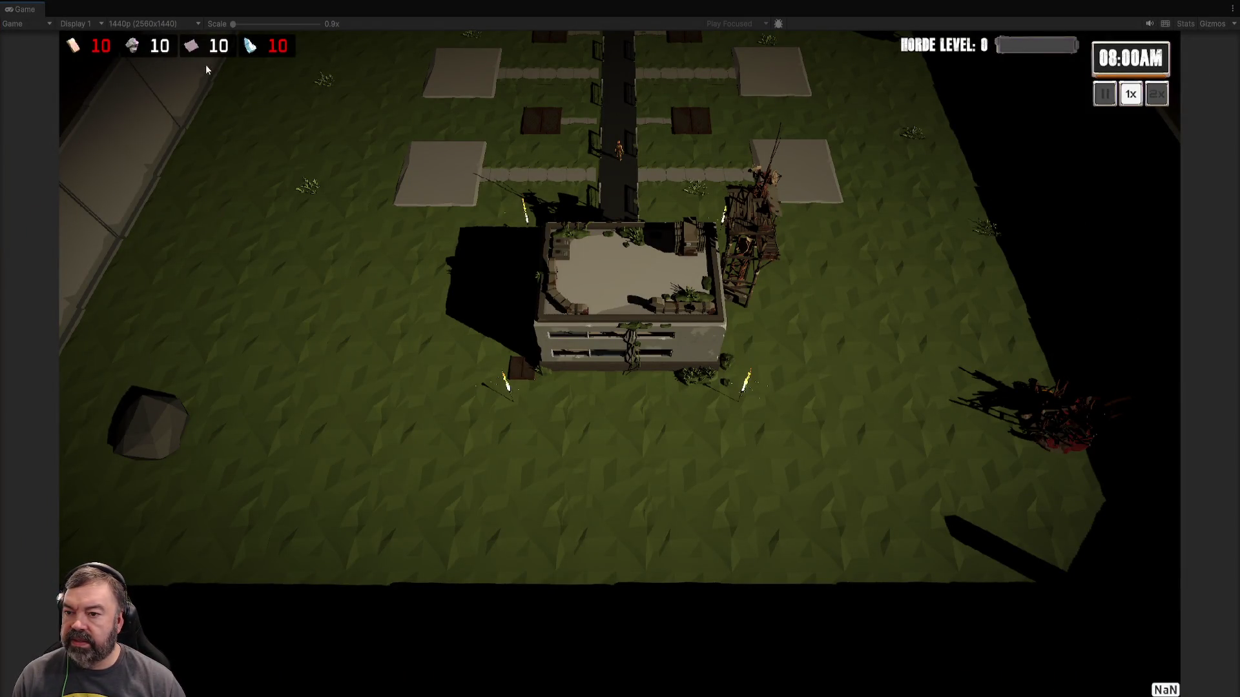
- Pan the game camera up the road with W, then return to the editor while playing
key(w)
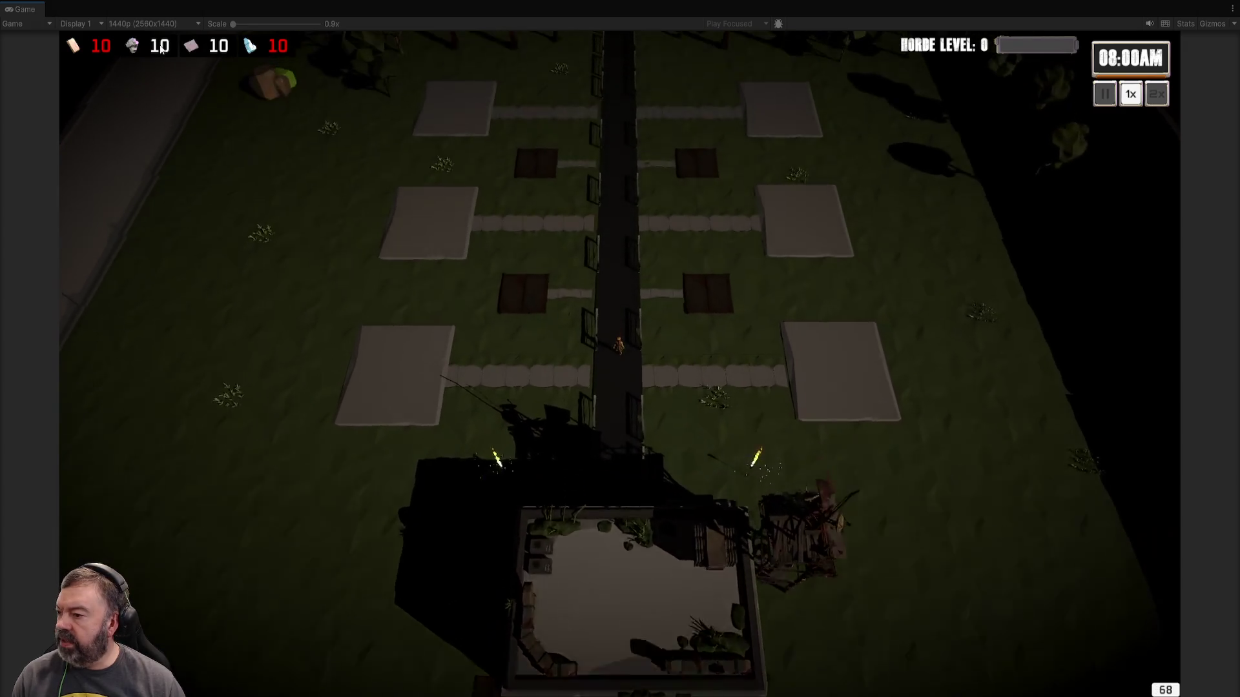
key(alt+Tab)
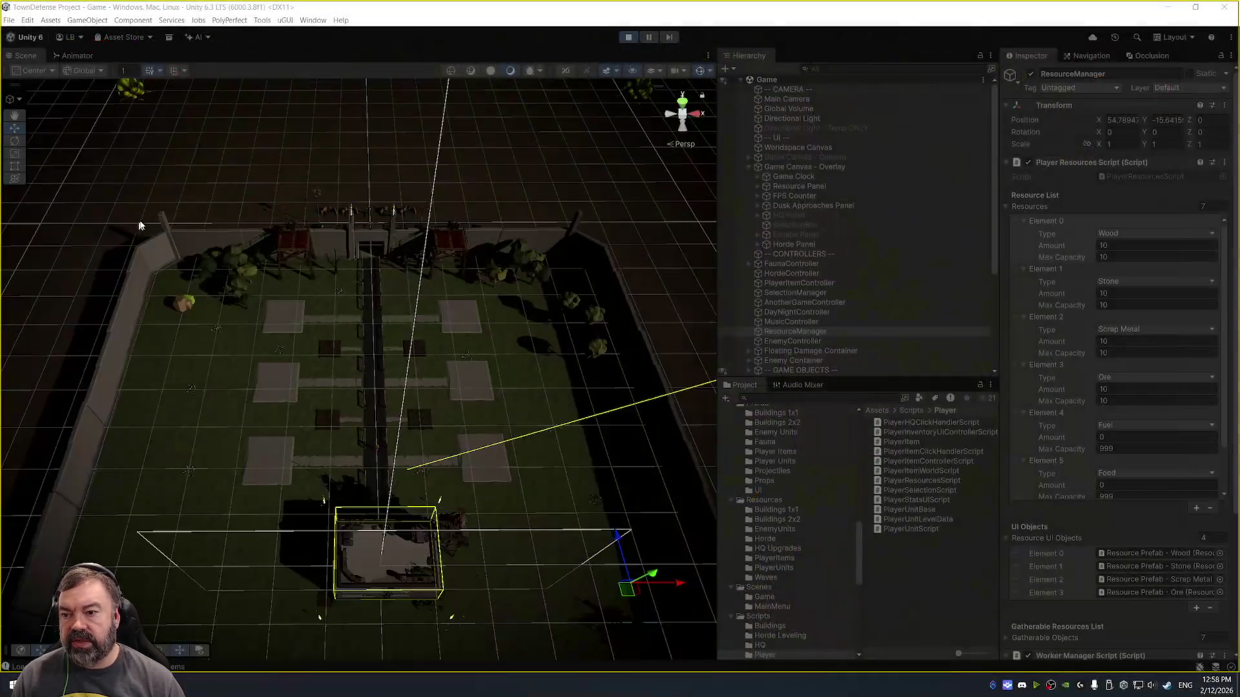
- Select the Horde Panel on the Game Canvas - Overlay and remove its Image component
double_click(817, 168)
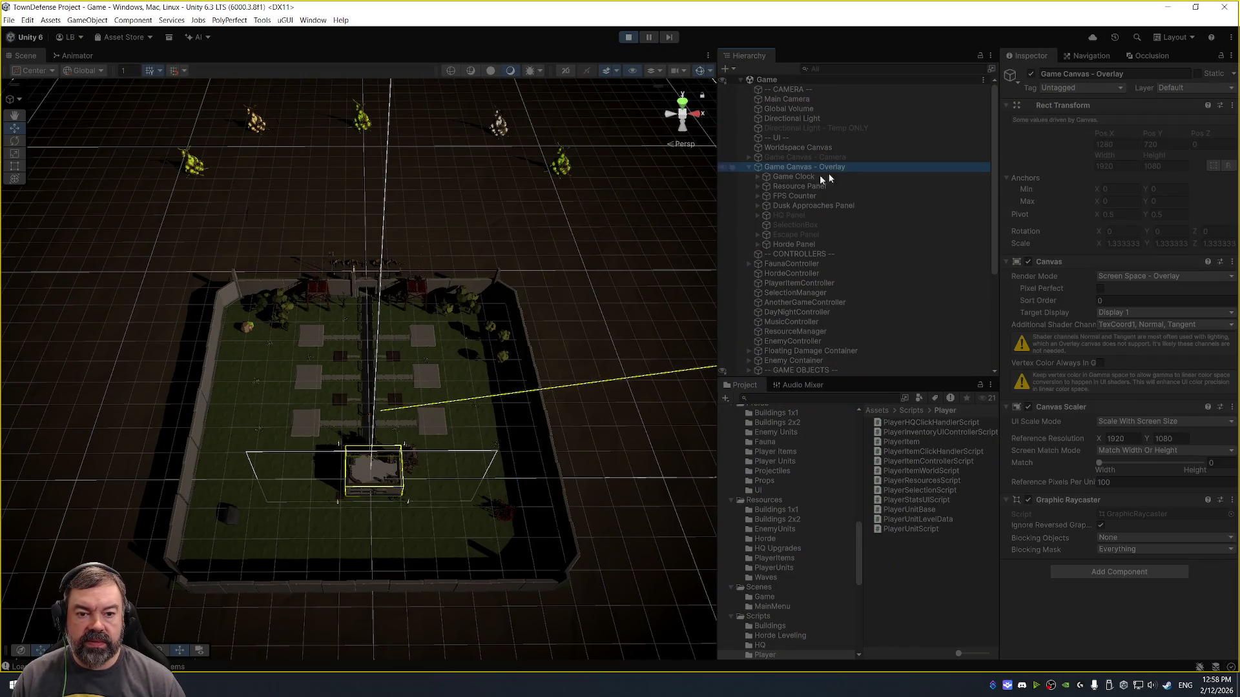
click(162, 287)
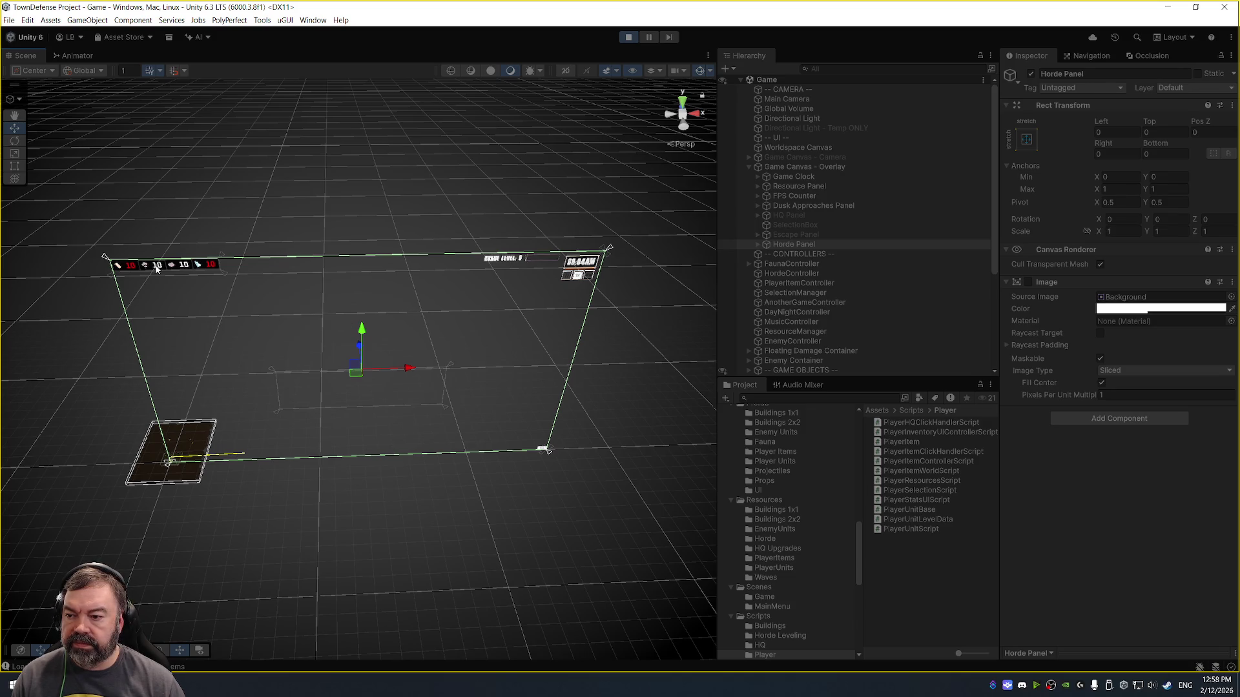
click(157, 269)
click(852, 351)
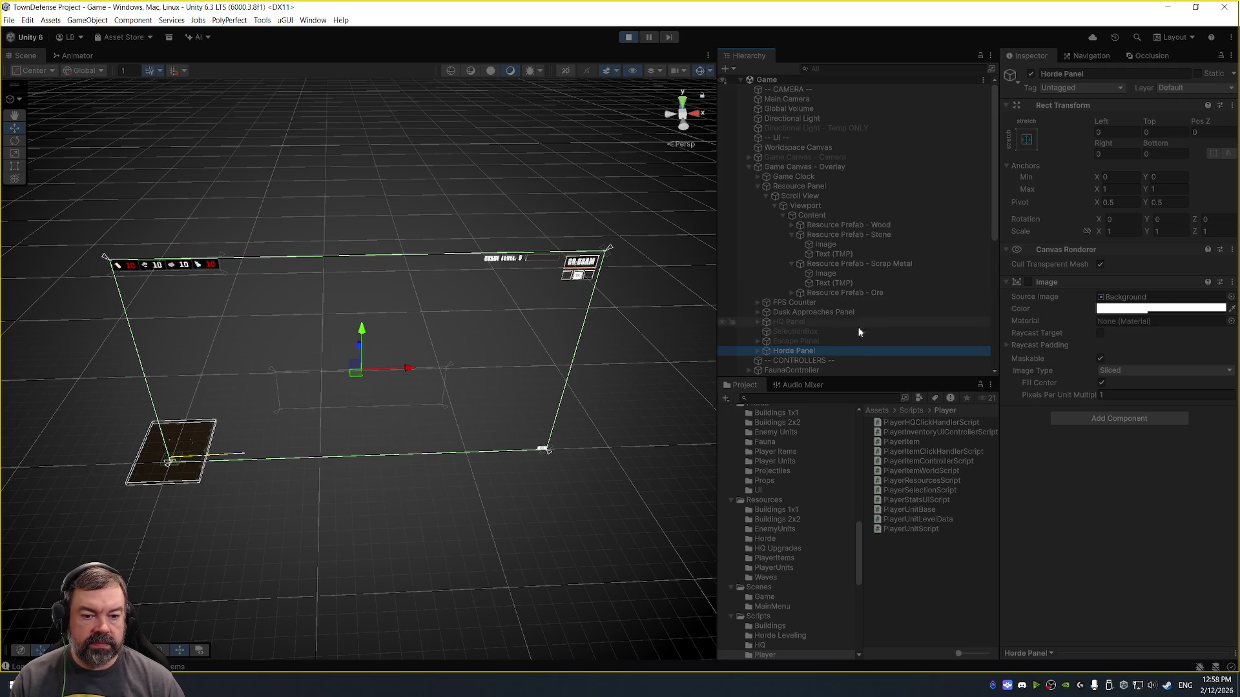
right_click(1072, 283)
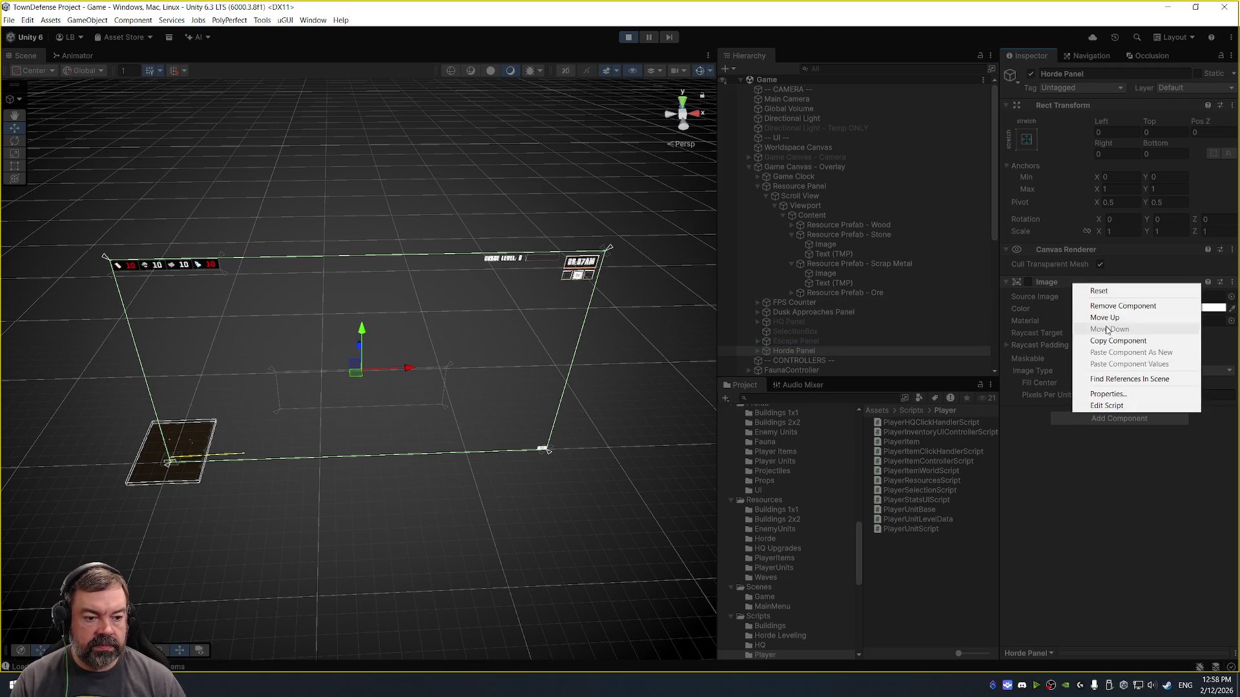
click(1083, 305)
- Expand the Horde Panel's children and toggle the Horde Popup Text, leaving it disabled
scroll(789, 323, down, 5)
click(798, 242)
key(Right)
key(Down)
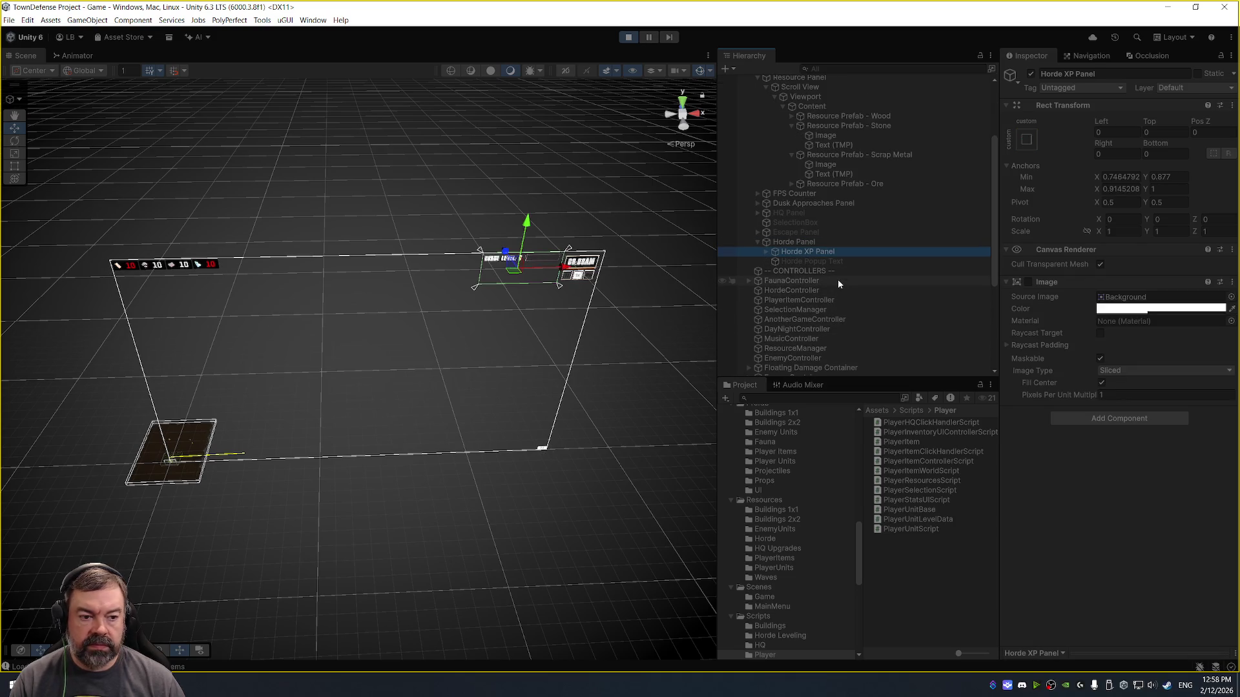
key(Down)
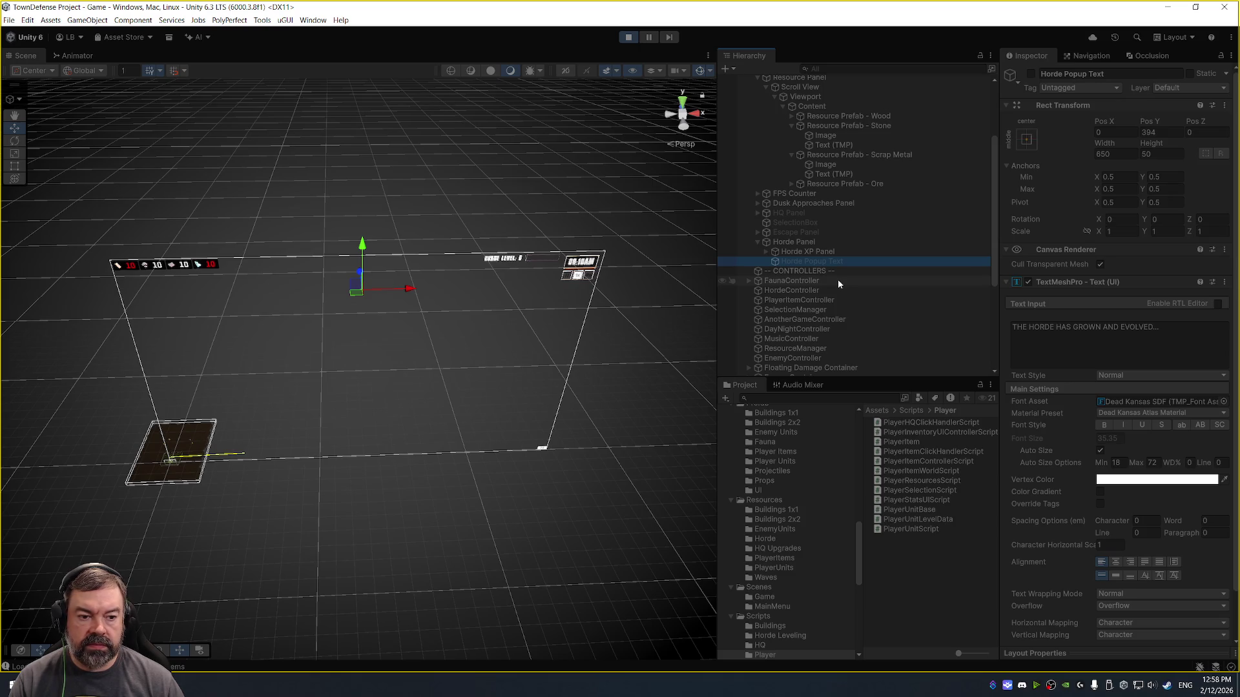
click(1029, 73)
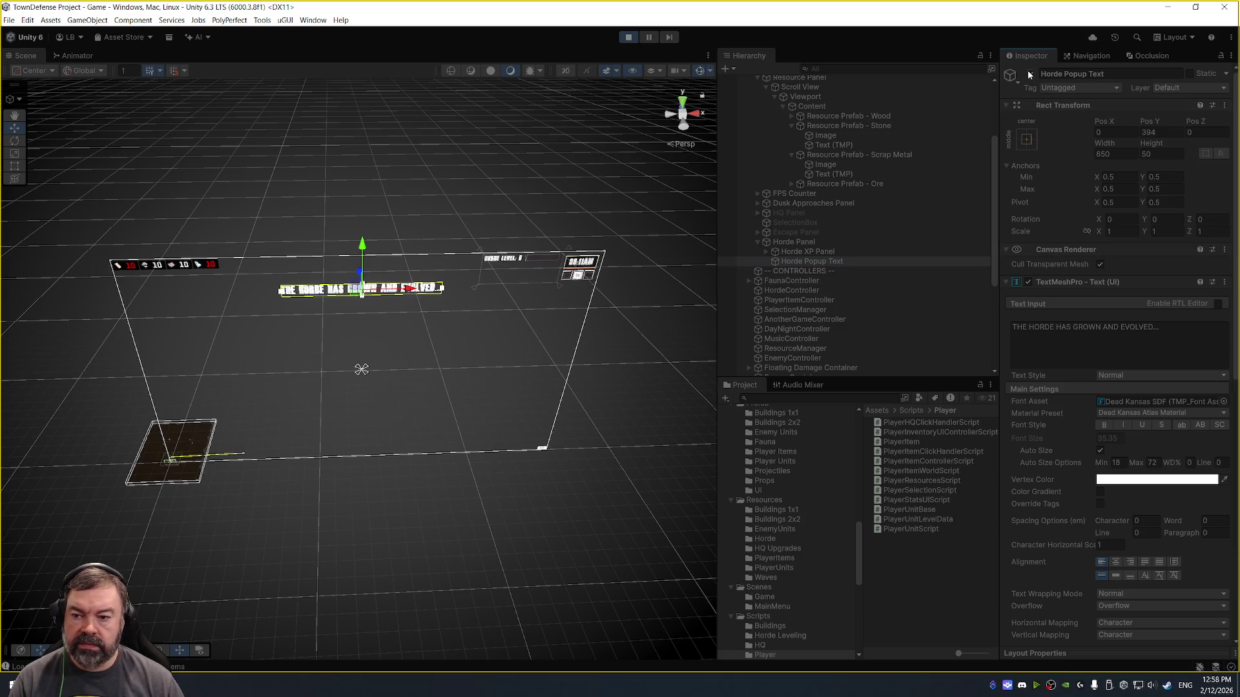
click(1029, 73)
click(1029, 74)
click(1030, 73)
- Inspect the Horde XP Panel and Horde Level Text, then reselect the Horde Panel's anchor presets
click(838, 261)
click(839, 251)
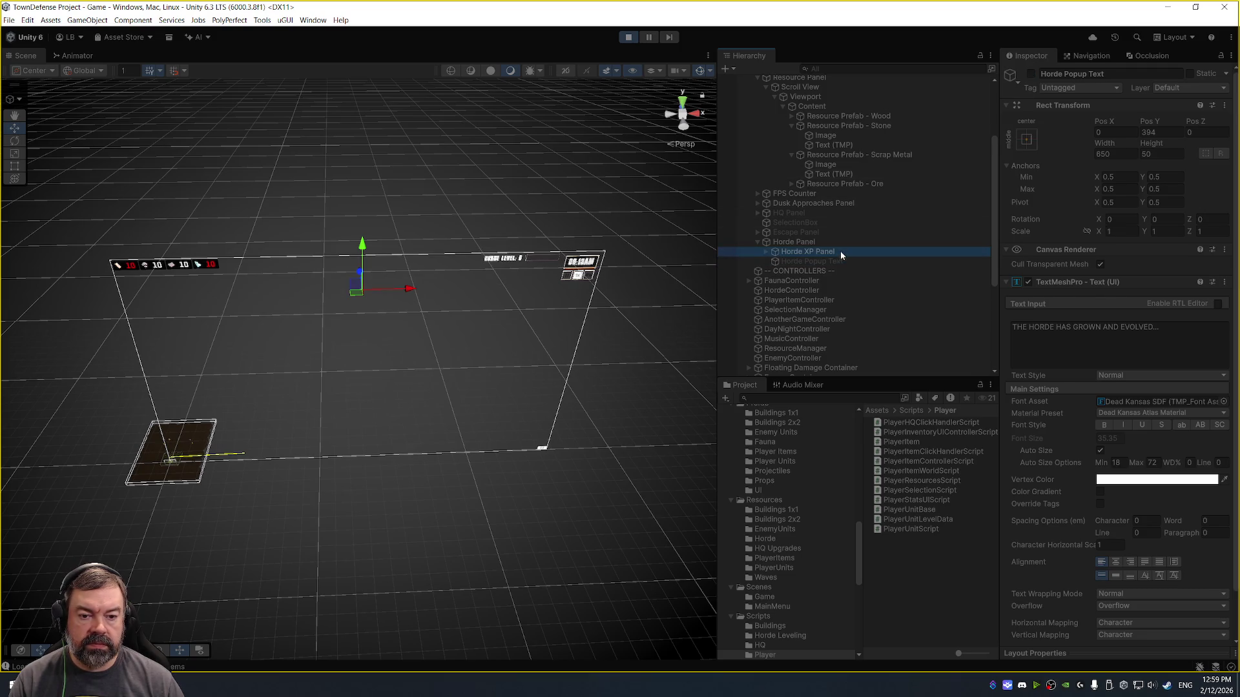
key(Right)
click(843, 259)
key(Down)
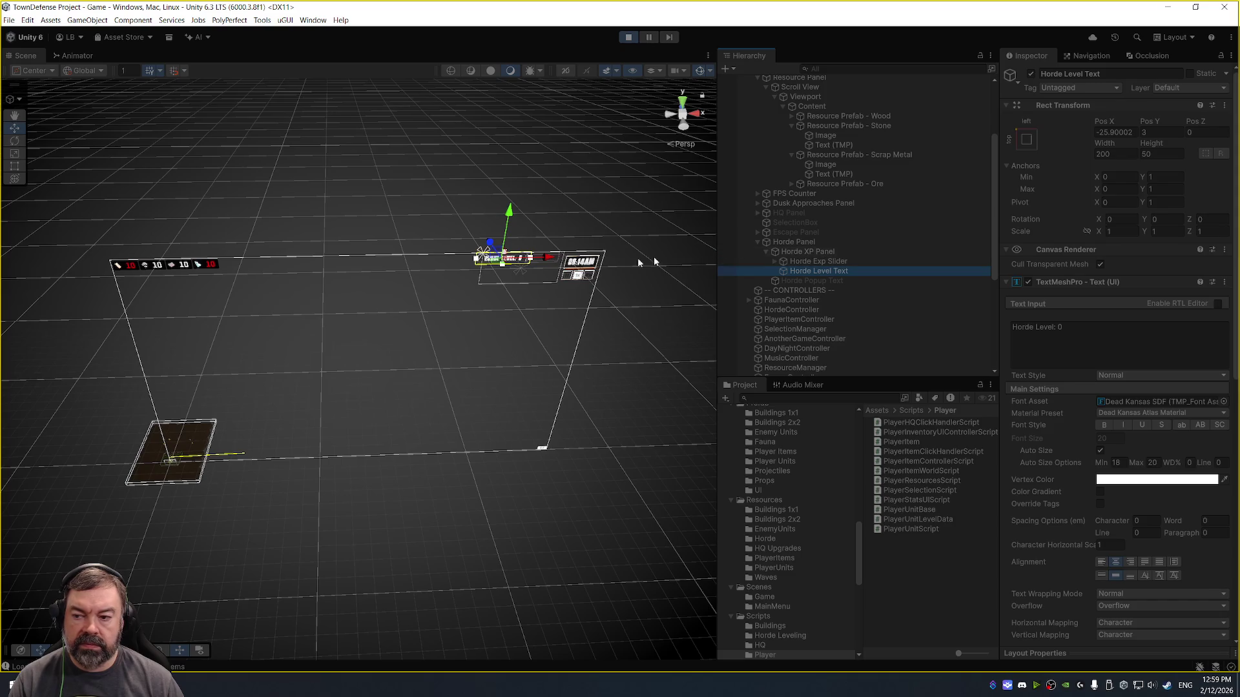
click(284, 281)
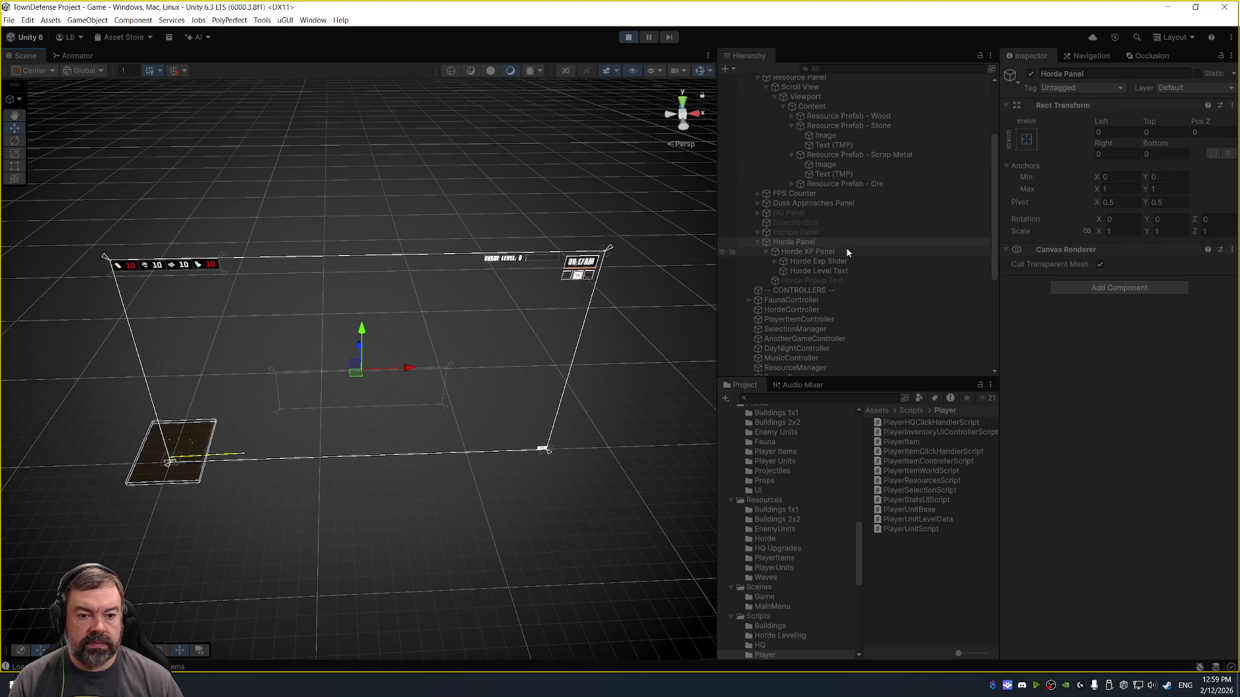
click(1028, 142)
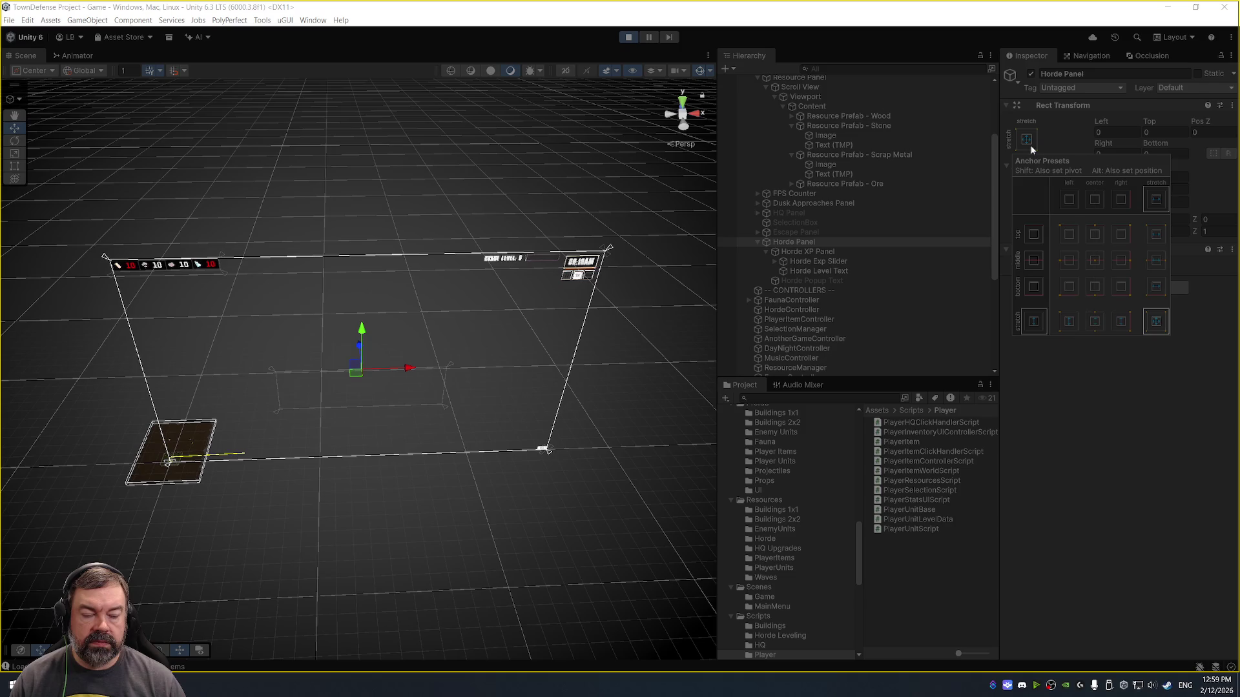
click(1122, 236)
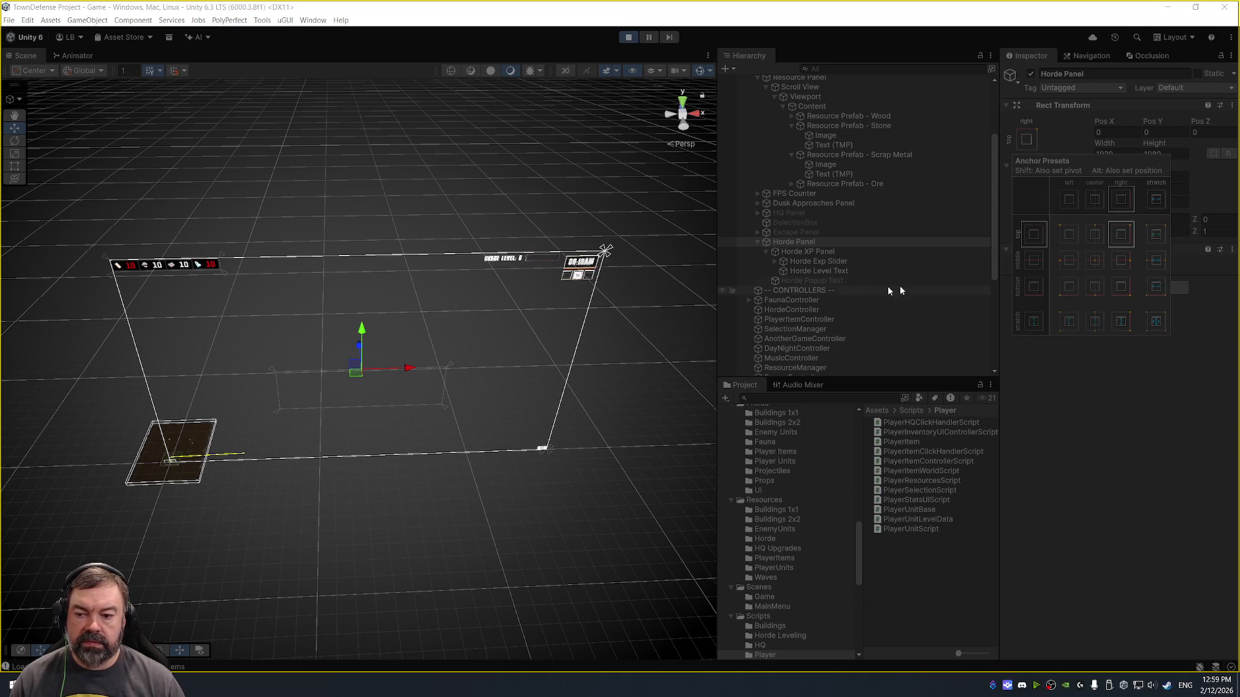
click(1156, 321)
drag(379, 234, 385, 166)
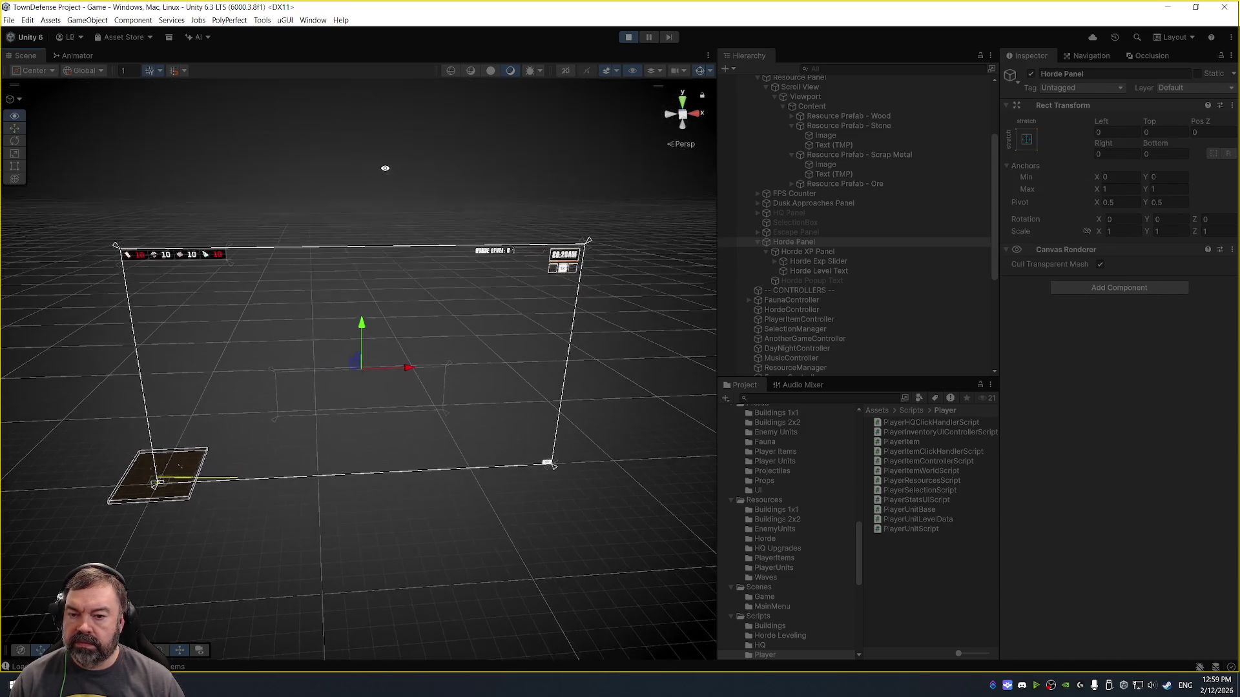
mouse_move(161, 490)
mouse_down()
mouse_move(314, 295)
mouse_move(461, 289)
mouse_up()
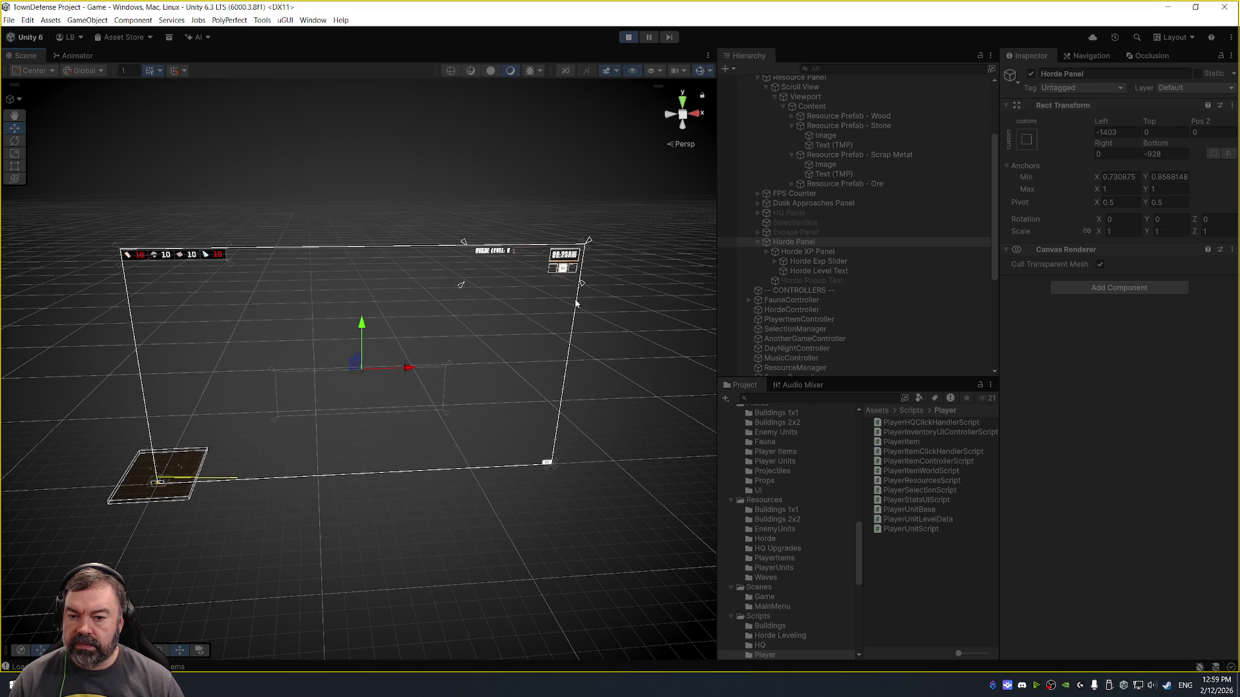
drag(582, 284, 547, 282)
click(1113, 132)
text(0)
key(Tab)
key(Tab)
key(Tab)
text(0)
key(Tab)
text(0)
key(Return)
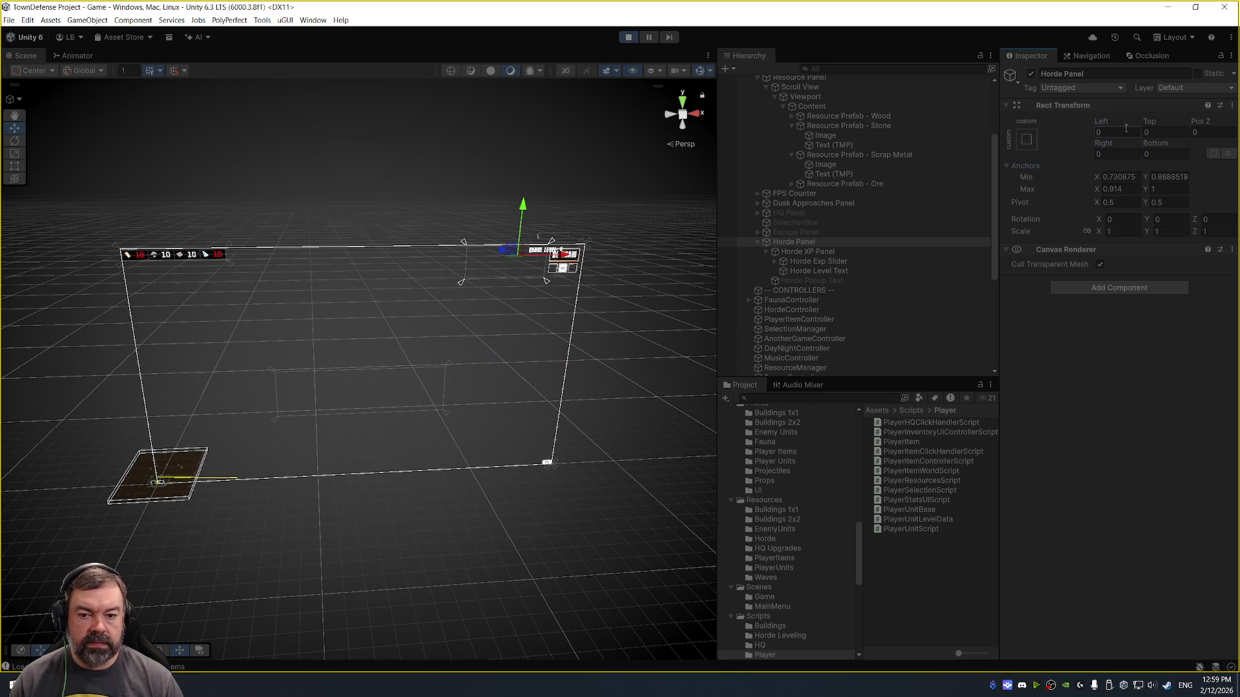
key(ctrl+z)
key(ctrl+z)
key(ctrl+z)
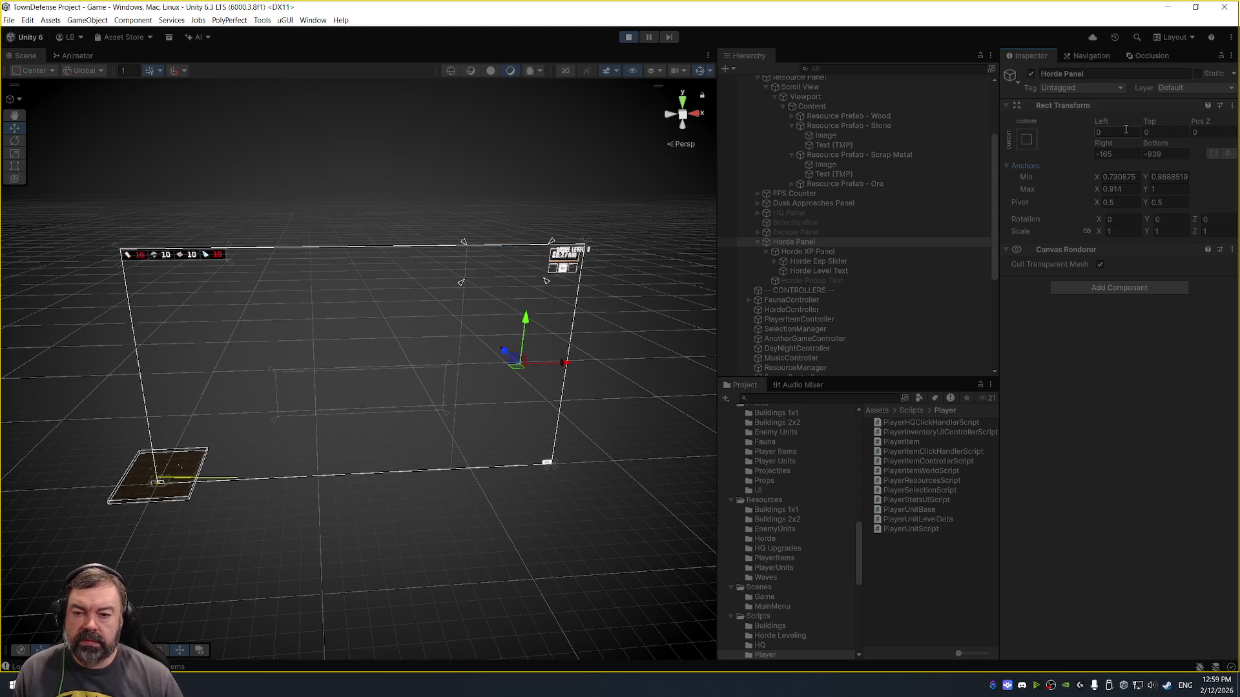
key(ctrl+z)
key(ctrl+z)
key(ctrl+z)
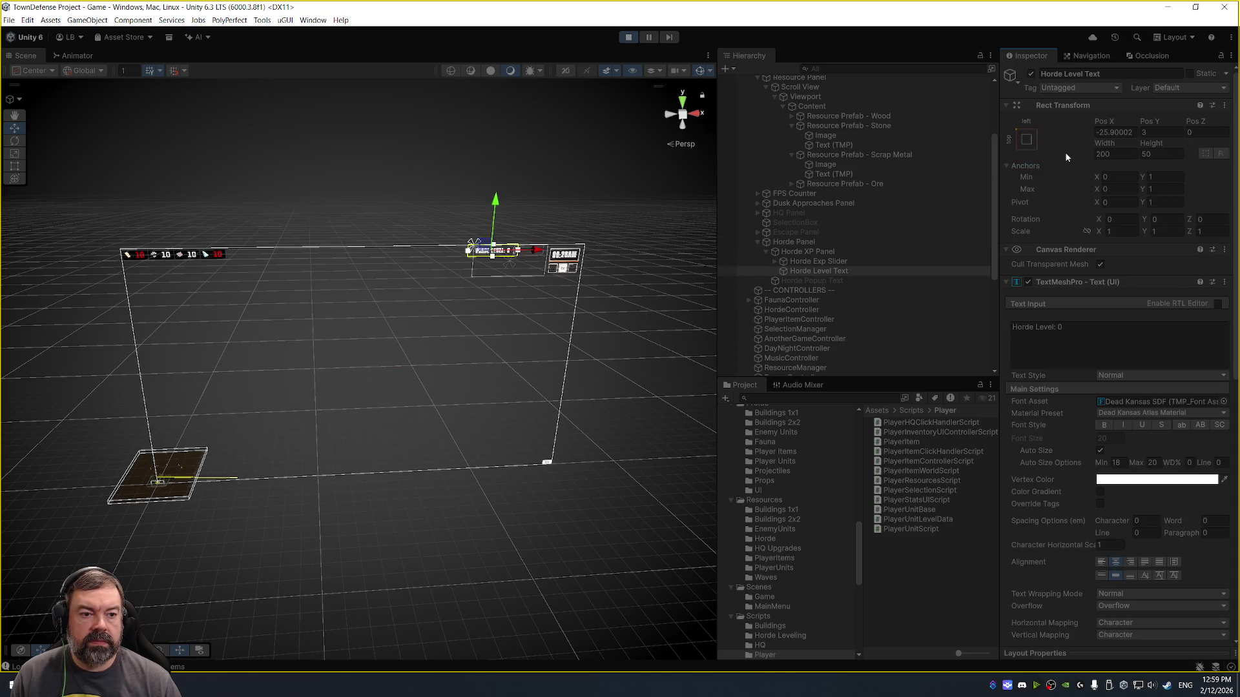
key(ctrl+z)
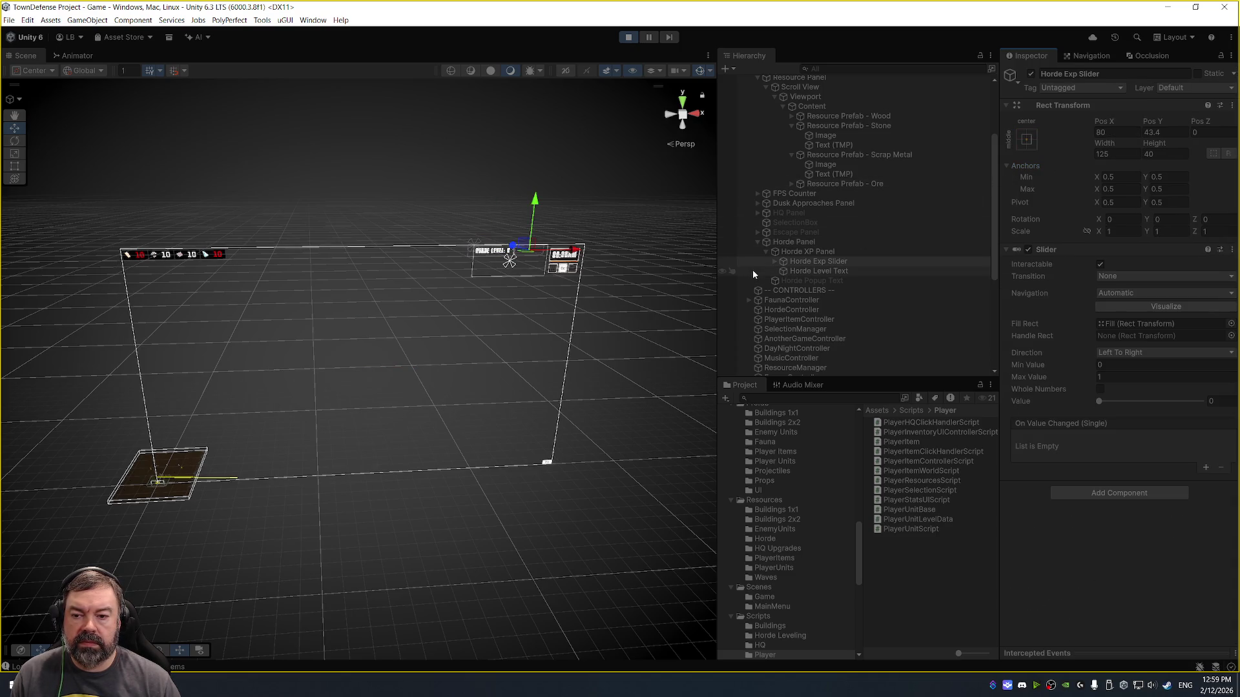
key(ctrl+z)
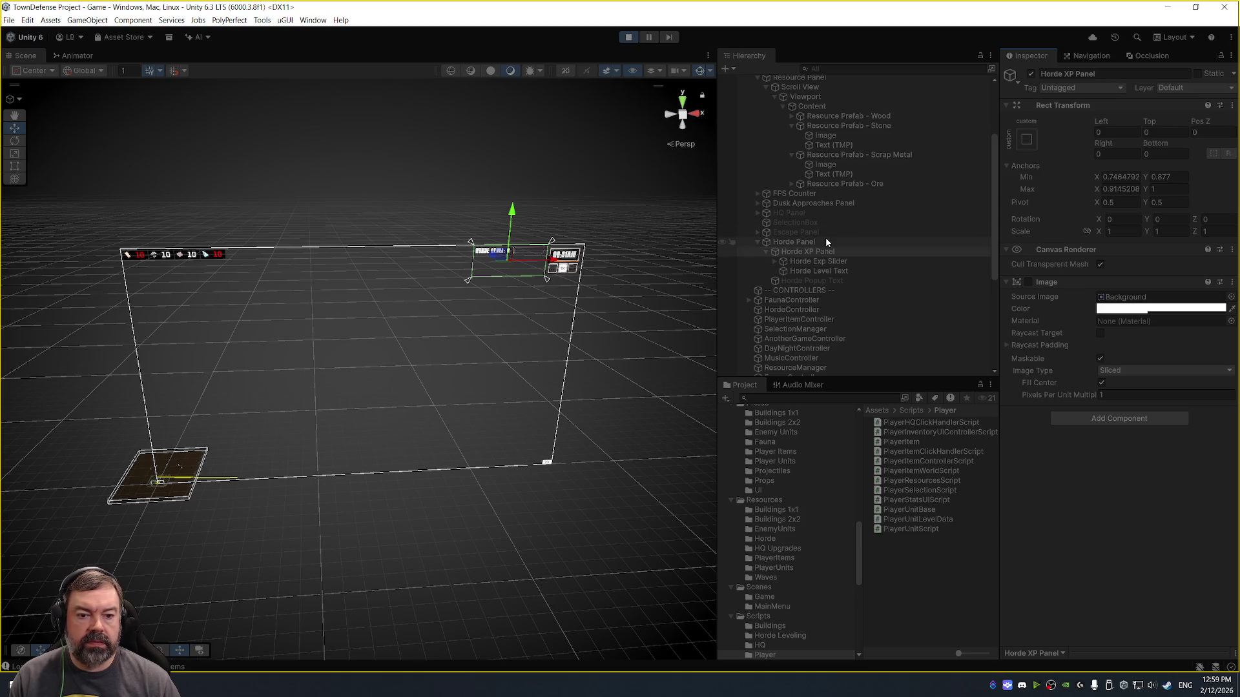
click(826, 238)
key(alt+Tab)
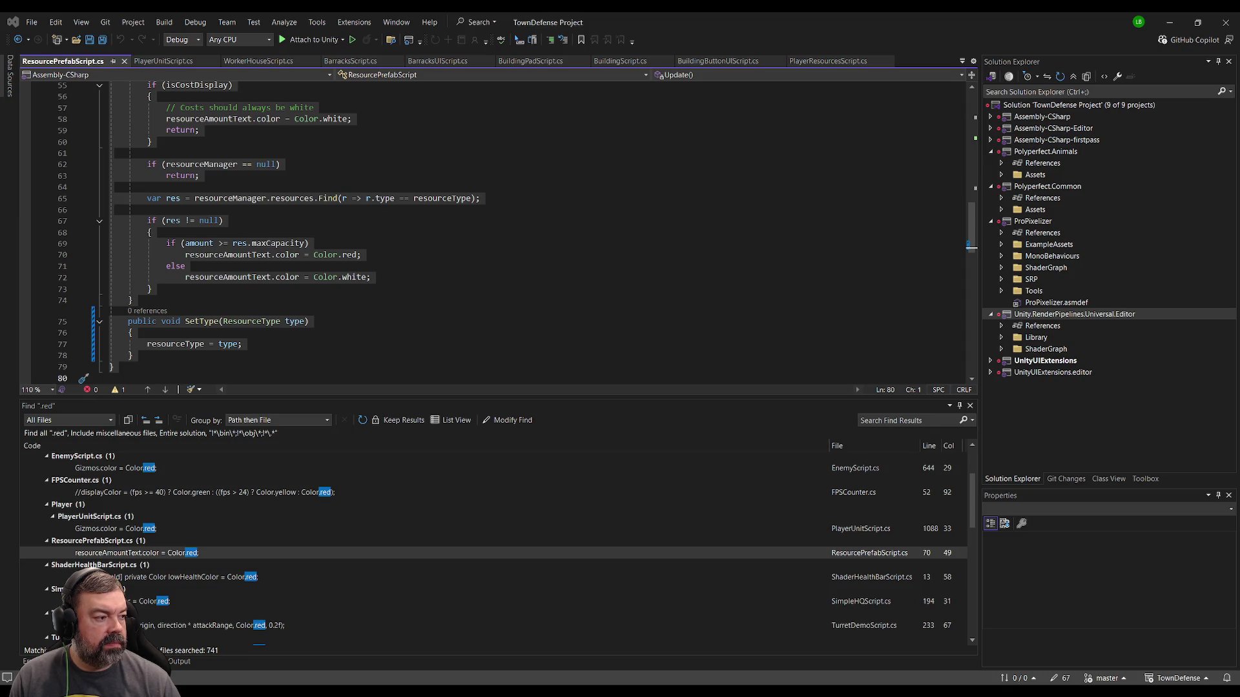
- Review ResourcePrefabScript.cs, examining its SetAmount method and empty Update method
key(ctrl+a)
scroll(548, 248, up, 18)
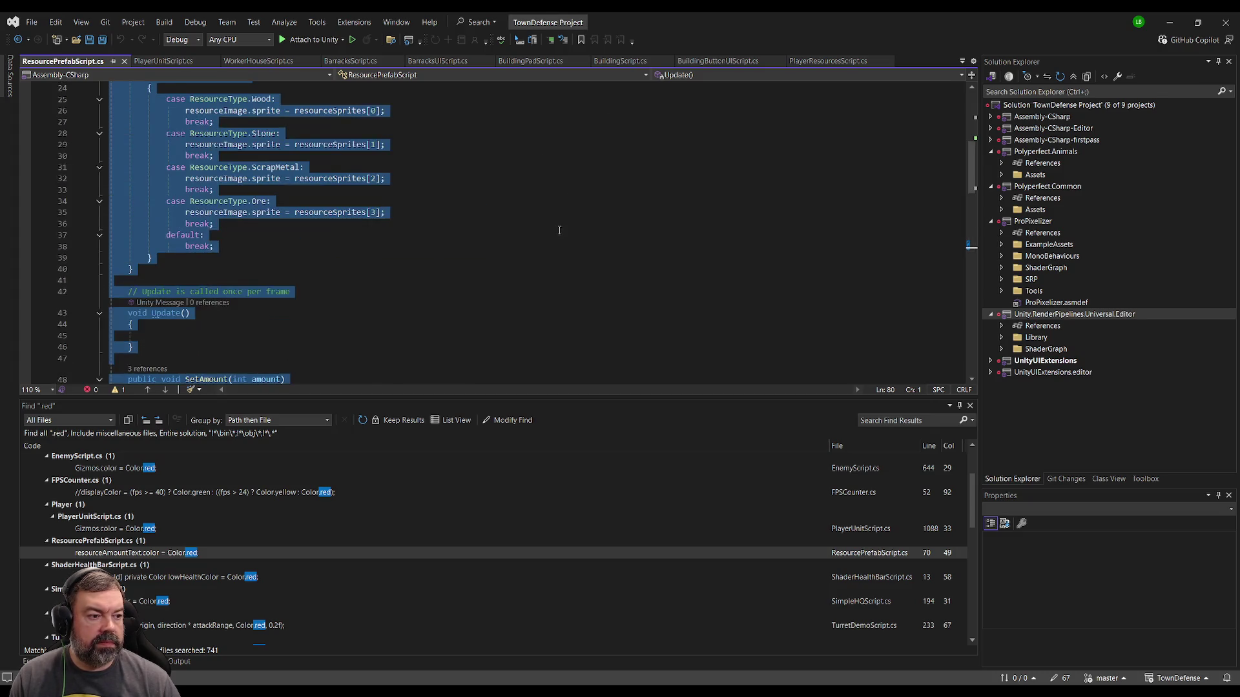
click(548, 248)
scroll(504, 255, down, 7)
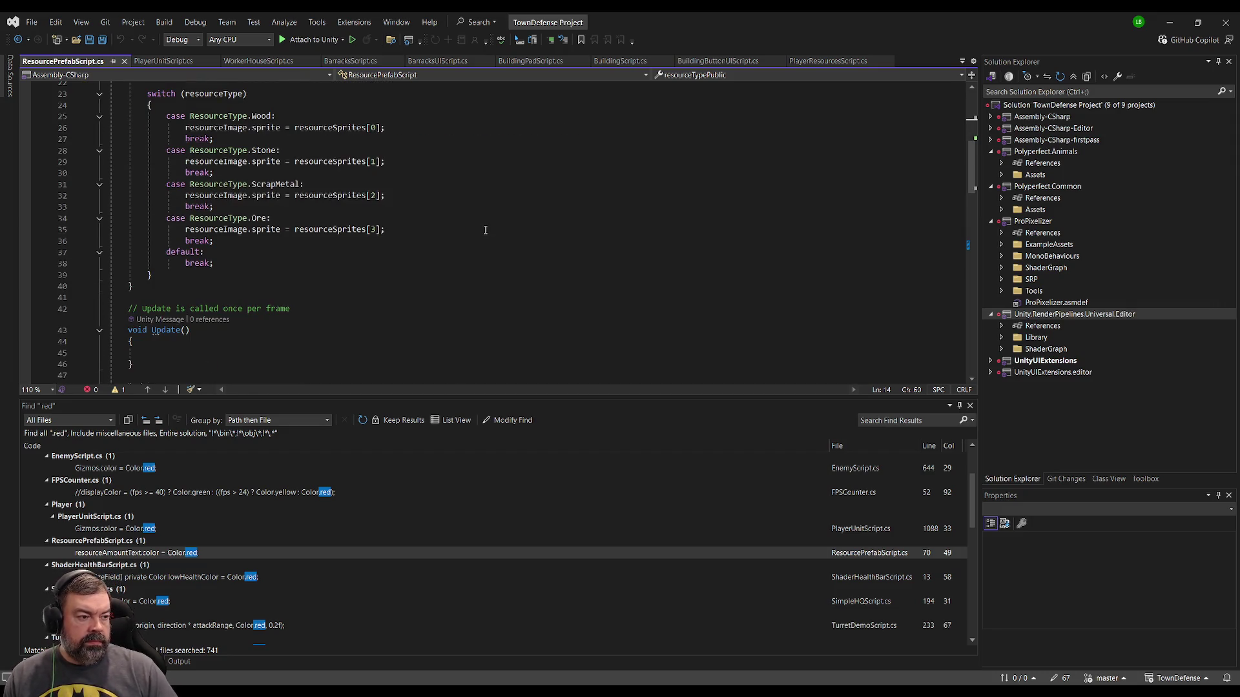
scroll(485, 231, down, 5)
click(468, 270)
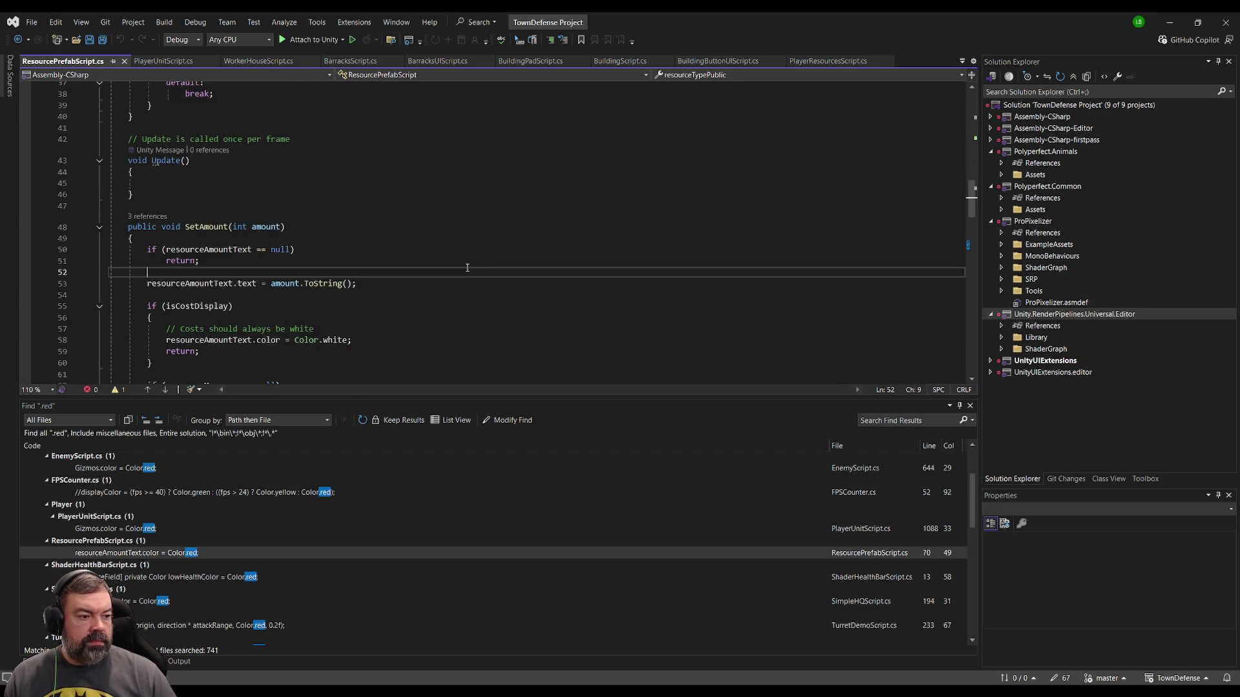
scroll(471, 266, down, 2)
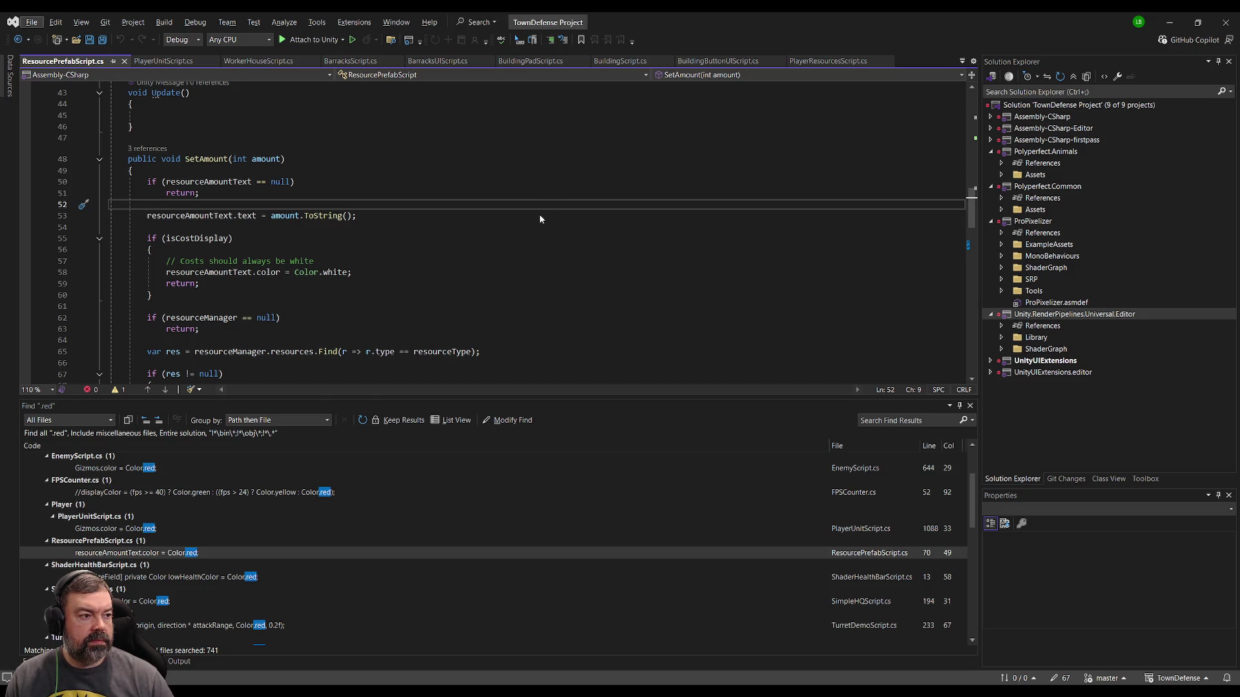
click(270, 126)
scroll(297, 208, up, 5)
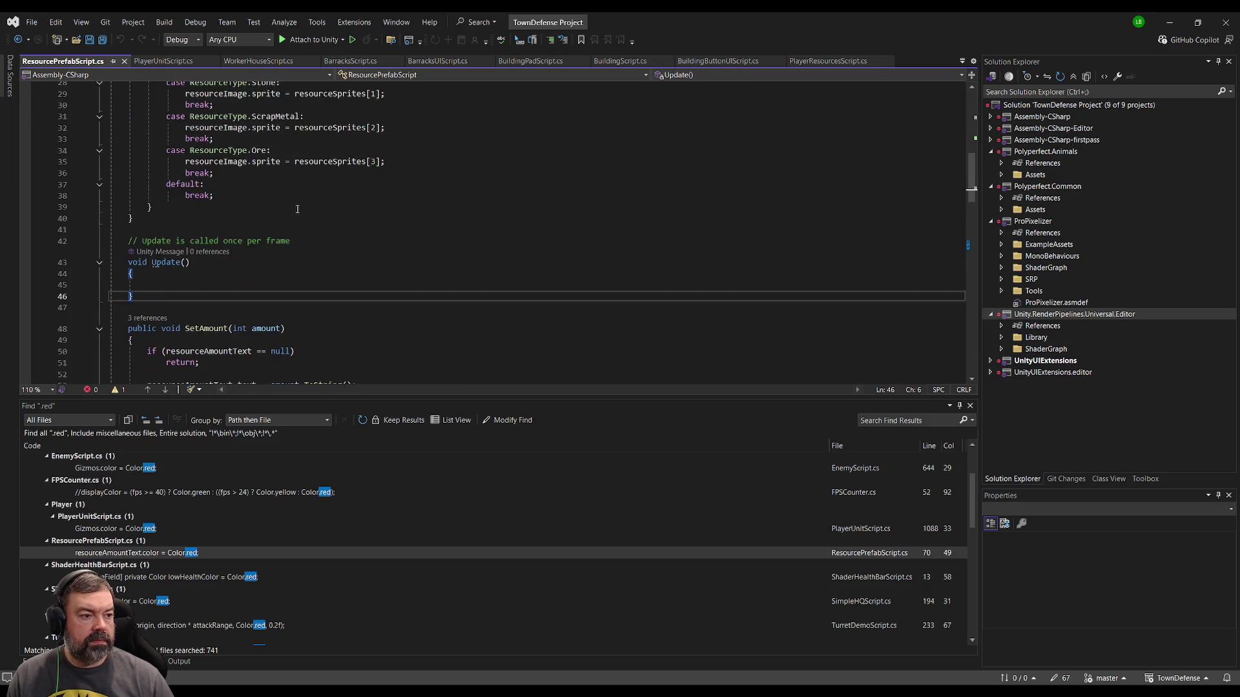
scroll(297, 208, up, 3)
- Add SetAmount(resourceManager.GetResourceAmount(resourceType)); after the Start switch, save, and return to Unity
click(294, 310)
key(Return)
text(SetAmount(resourceManager.GetResourceAmount(resourceType));)
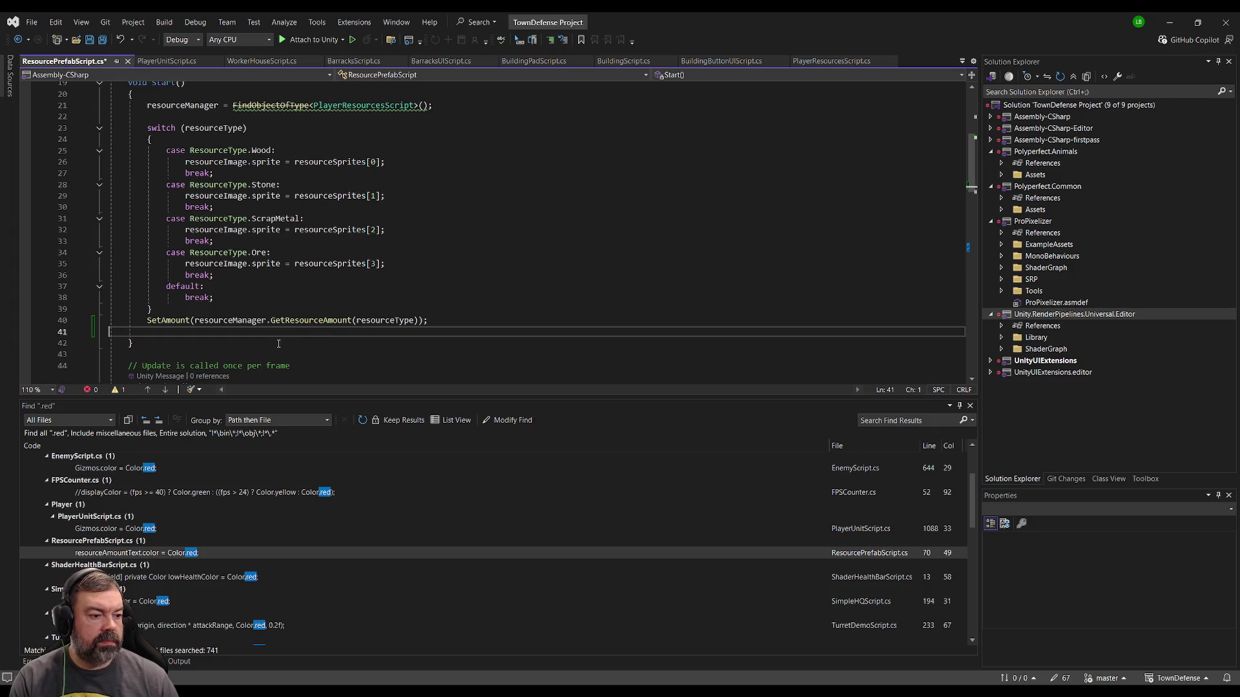
key(Up)
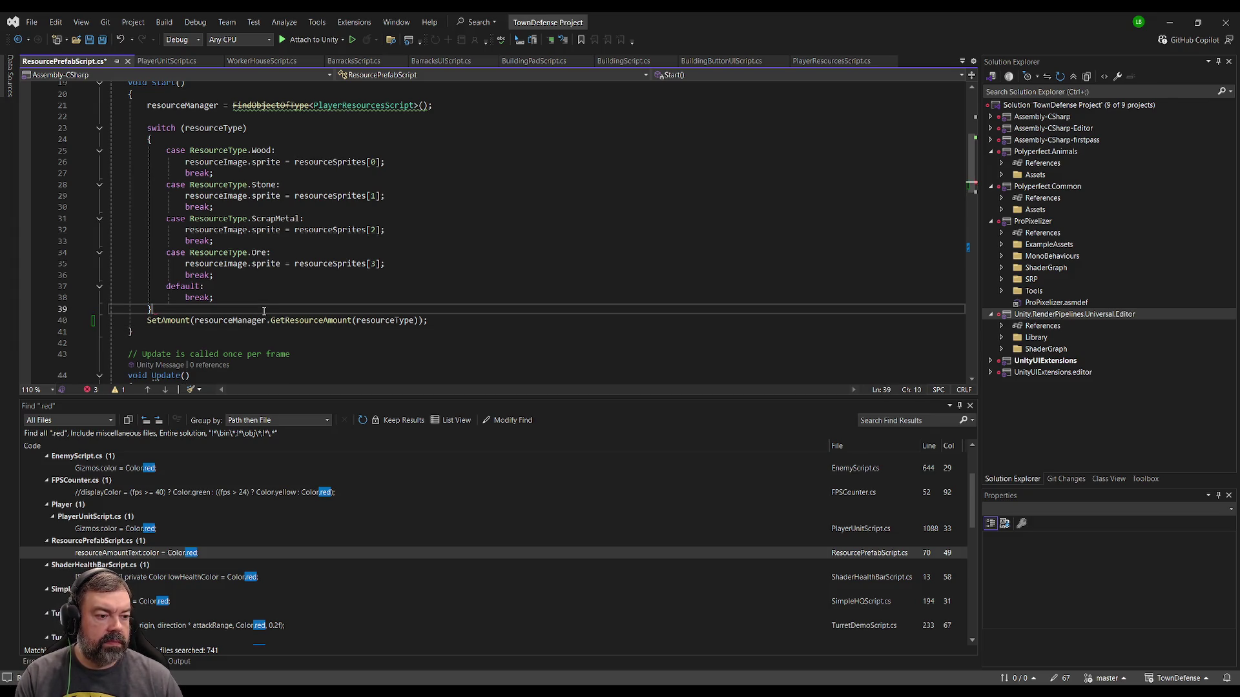
key(ctrl+Return)
key(ctrl+s)
key(alt+Tab)
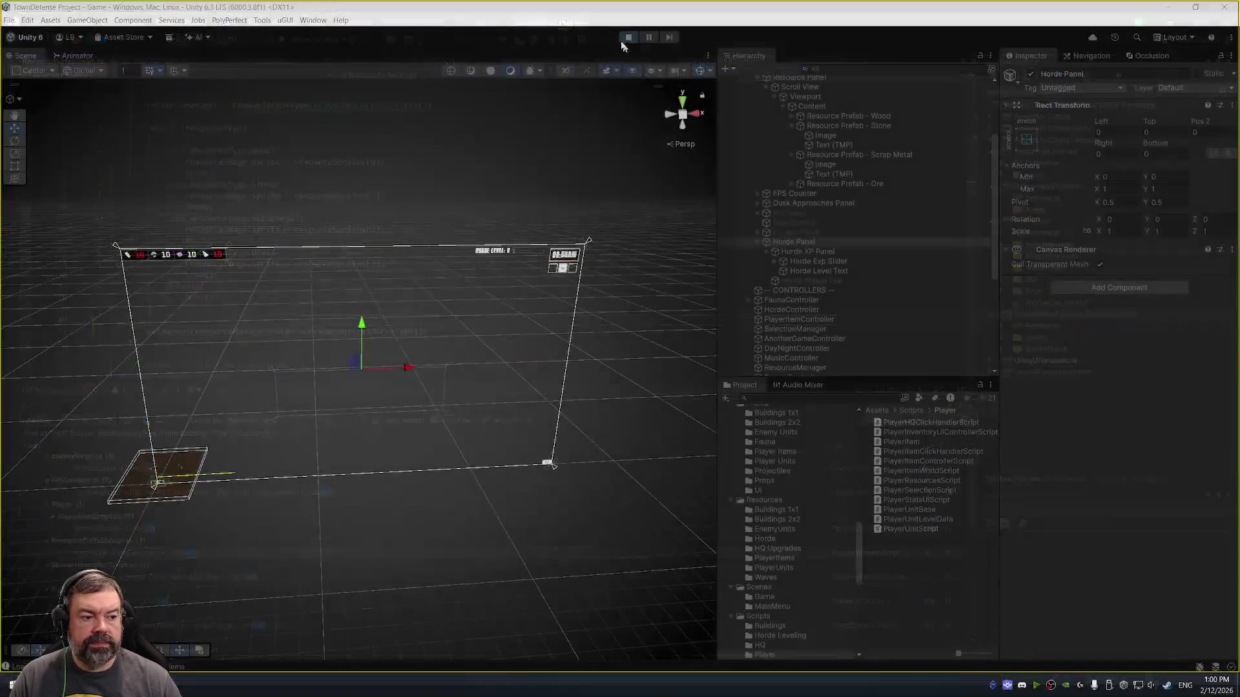
key(alt+Tab)
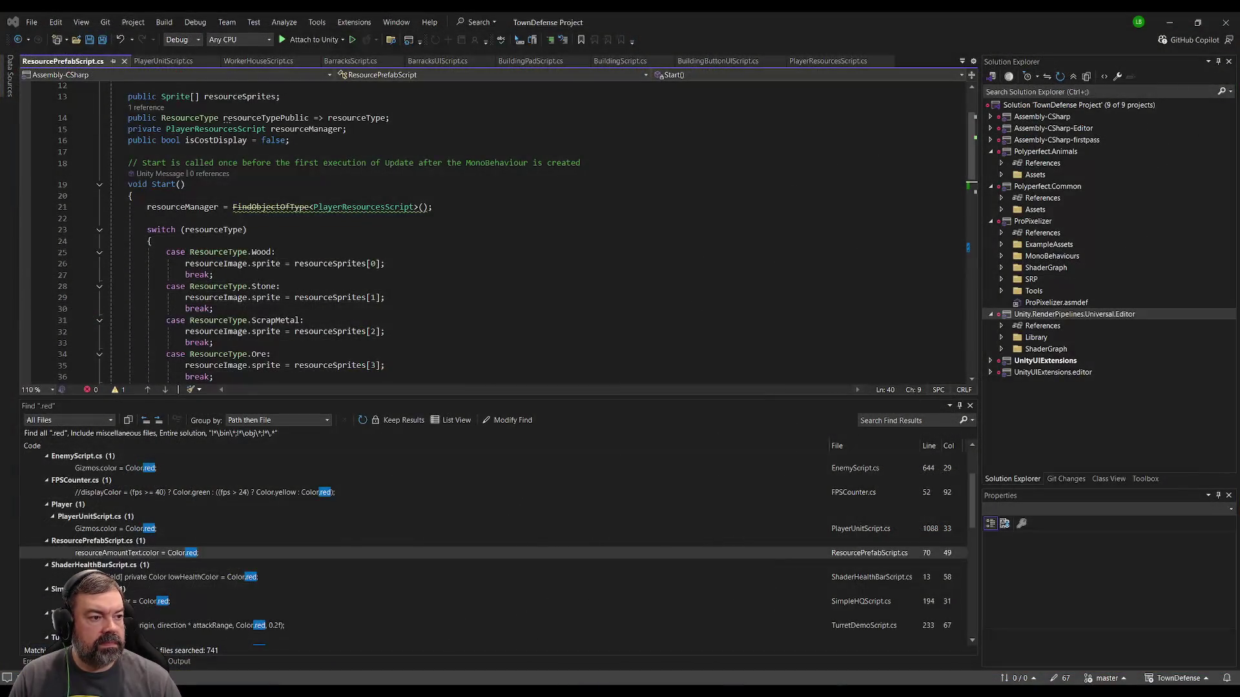
key(alt+Tab)
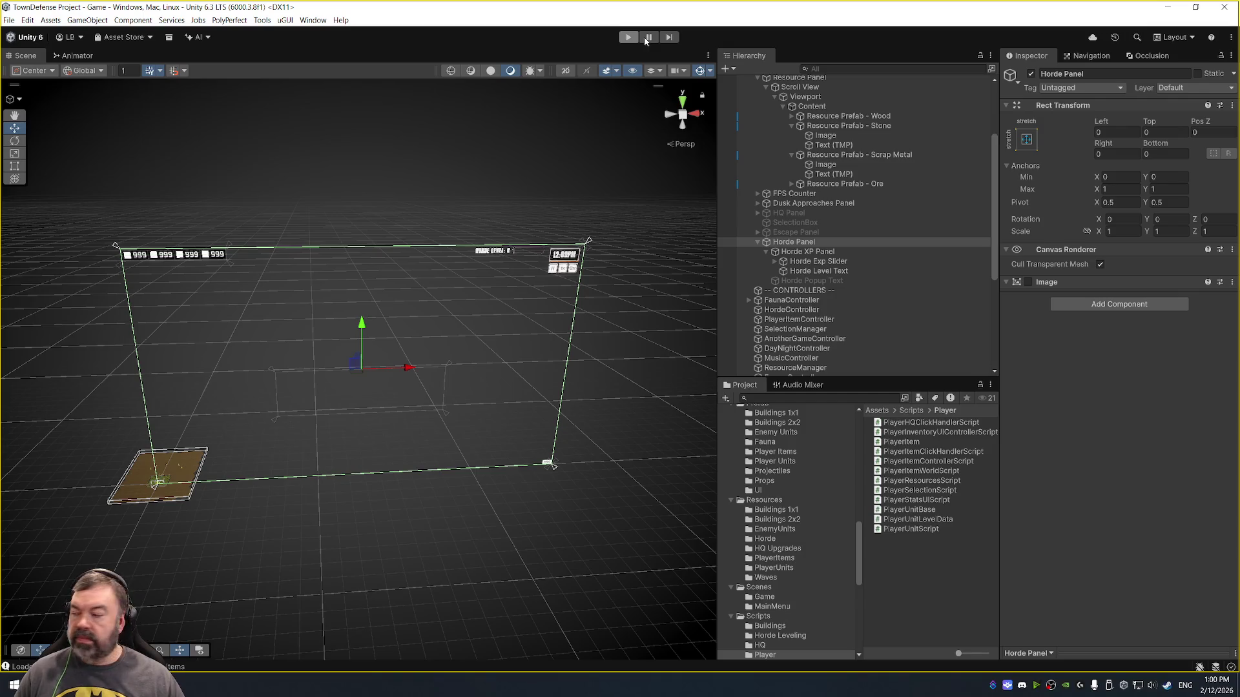
- Start the game and build a Forge and another building on two empty plots
click(627, 36)
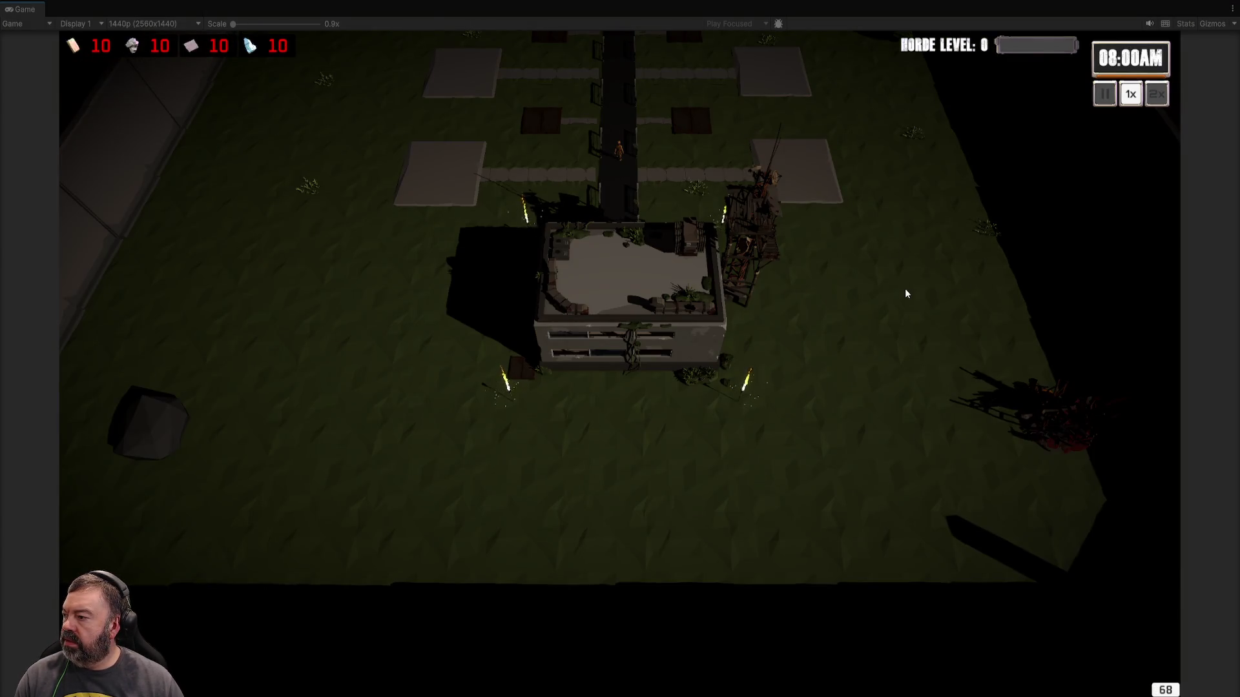
scroll(905, 288, up, 3)
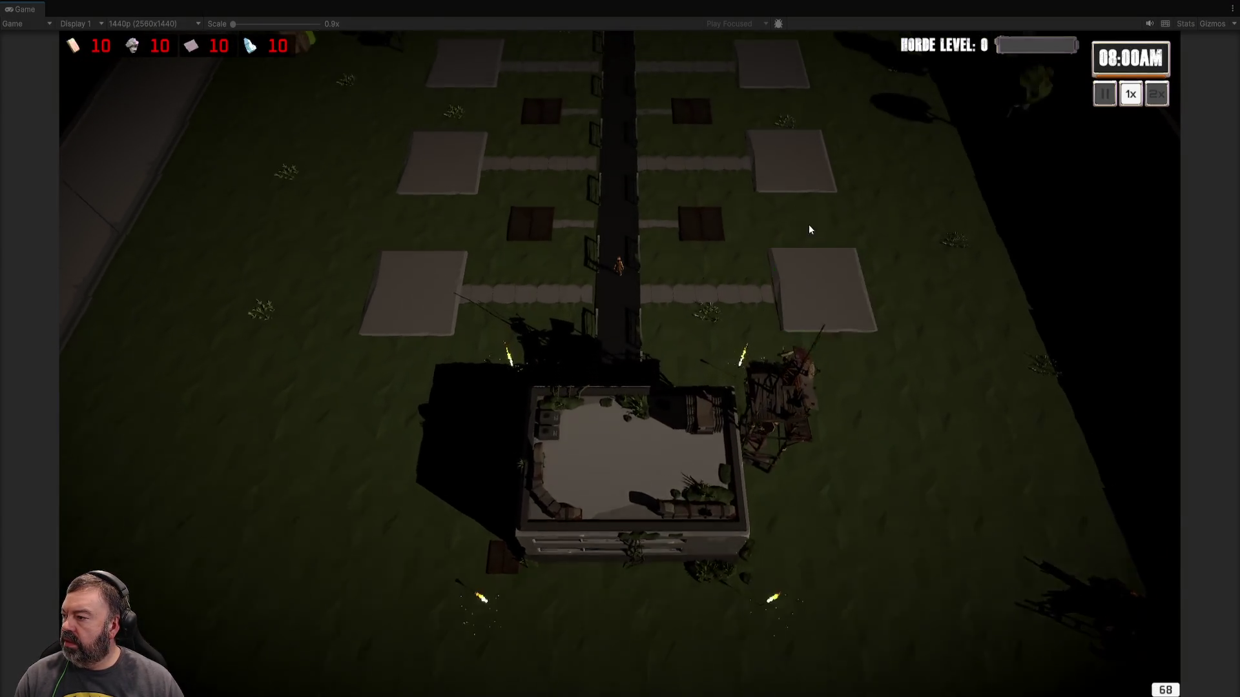
click(794, 220)
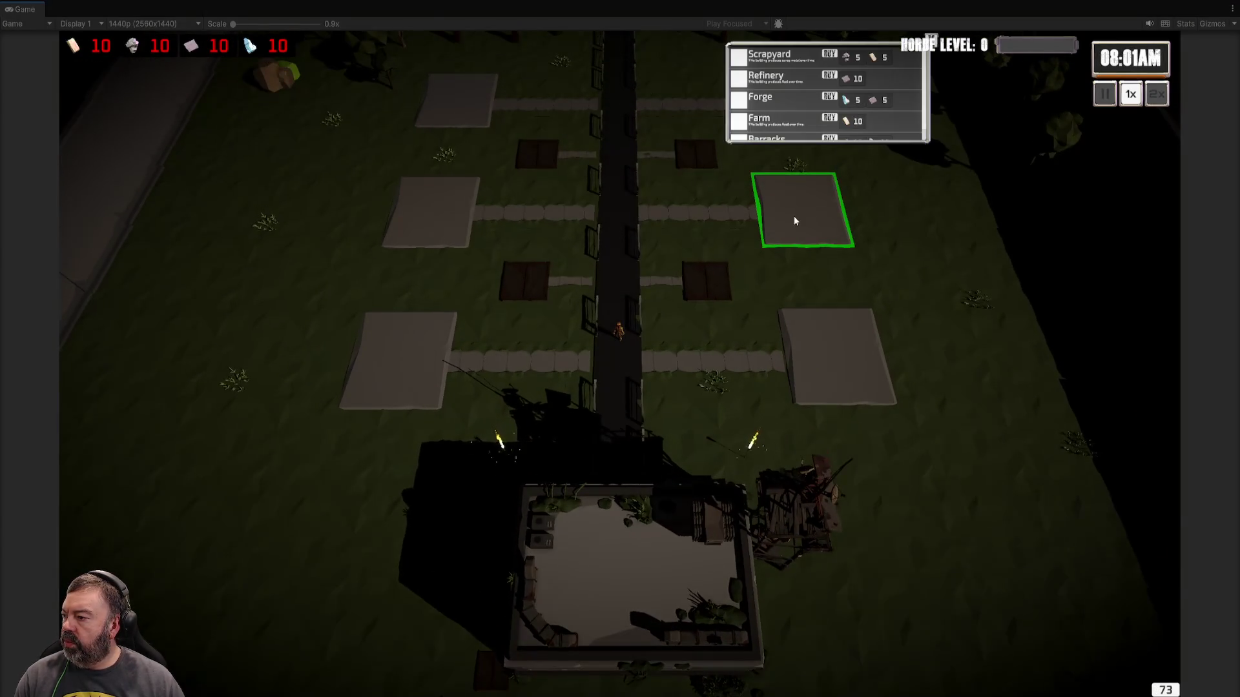
click(831, 97)
scroll(808, 153, up, 3)
click(456, 177)
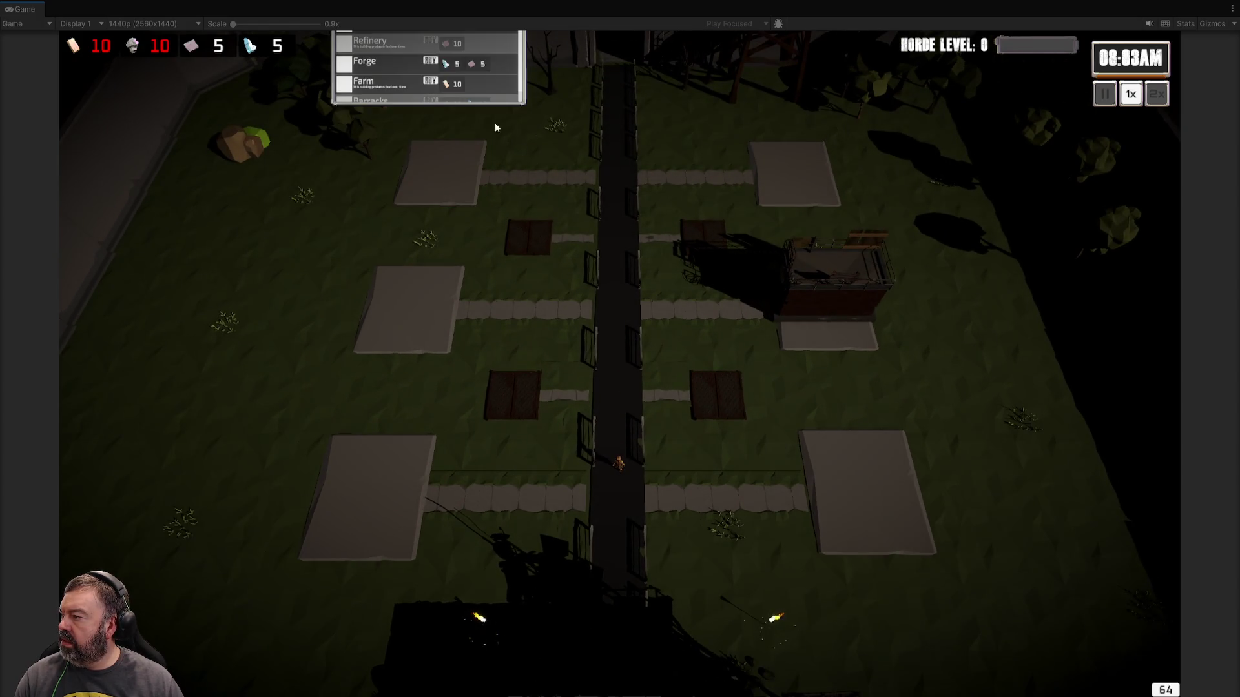
scroll(495, 127, down, 3)
click(393, 149)
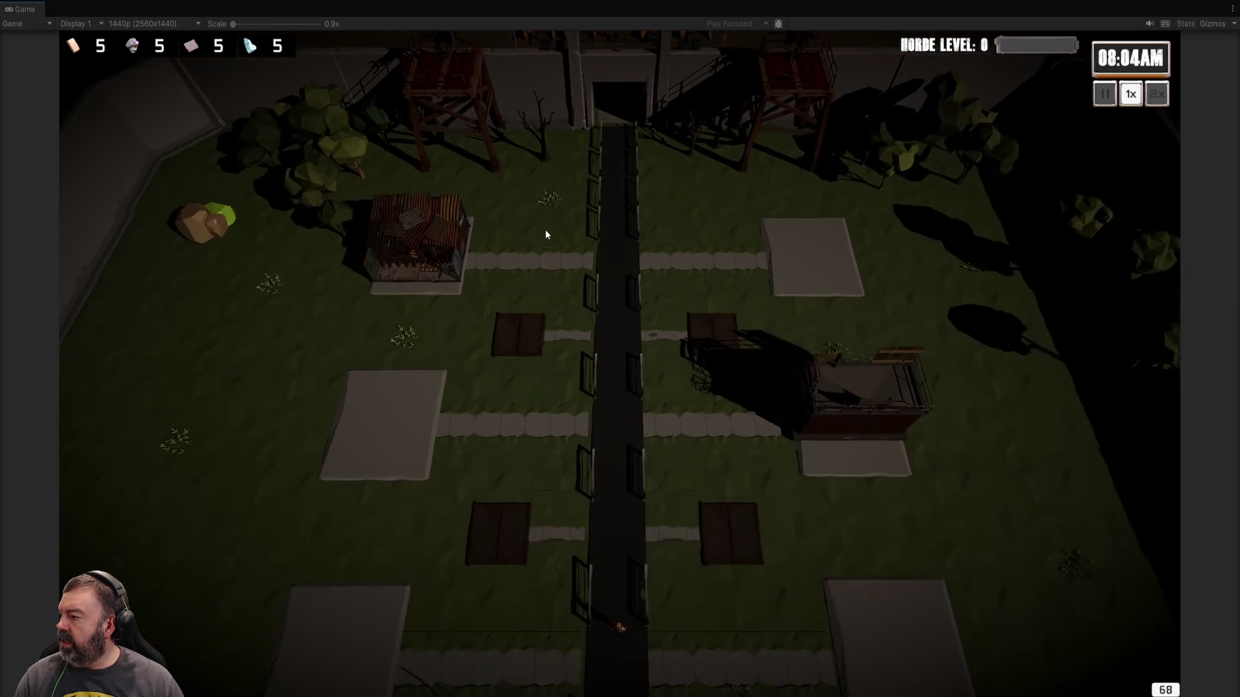
- Check the HQ worker list, then open Worker - Kheetor's WorkerScript in the code editor
mouse_move(545, 229)
mouse_down()
mouse_move(636, 292)
mouse_move(554, 361)
mouse_up()
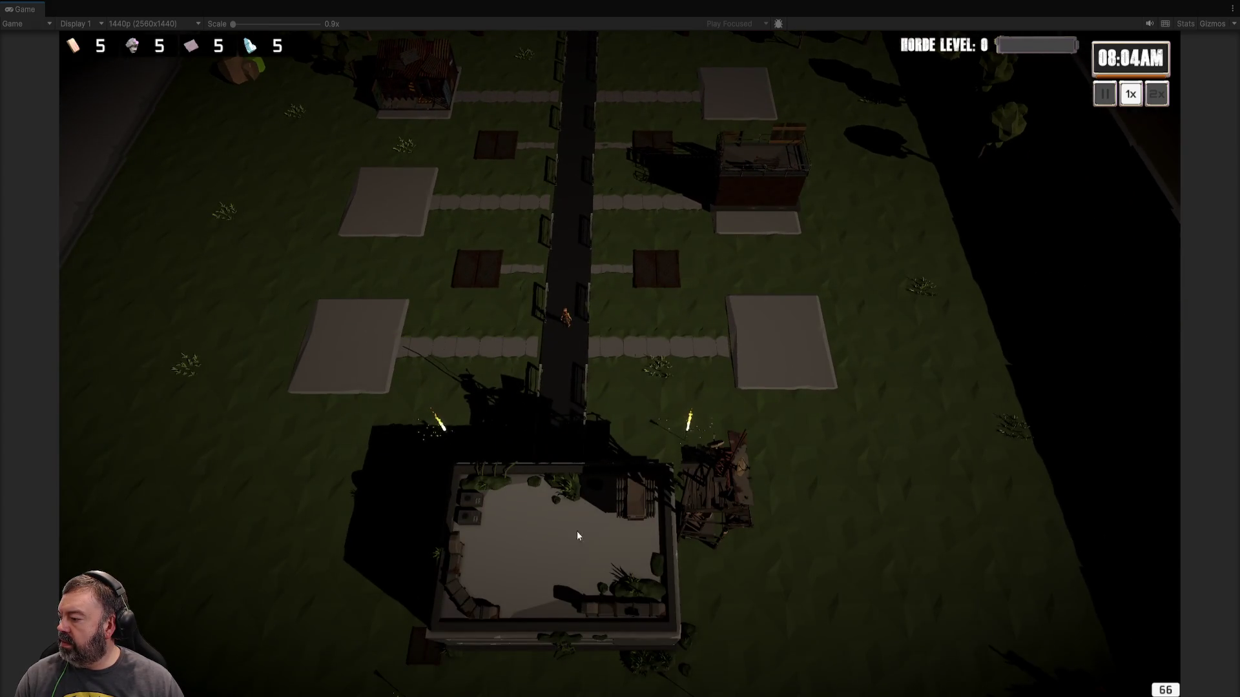
click(576, 531)
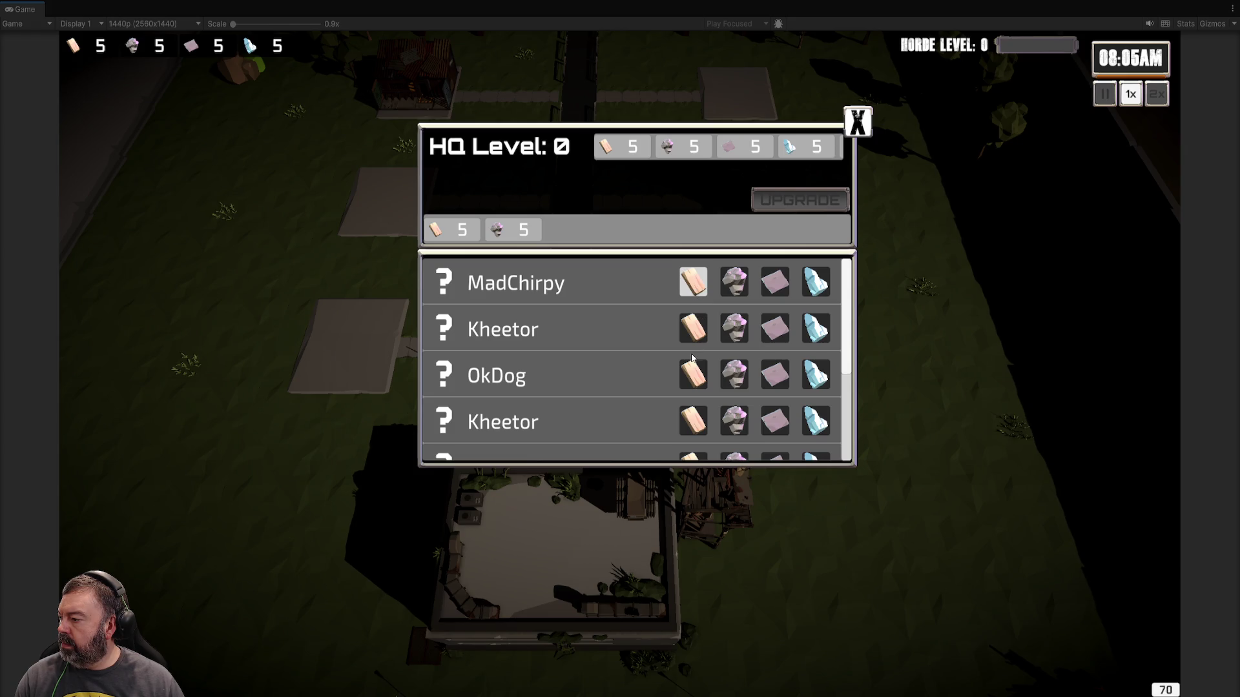
scroll(636, 403, down, 1)
scroll(634, 396, down, 1)
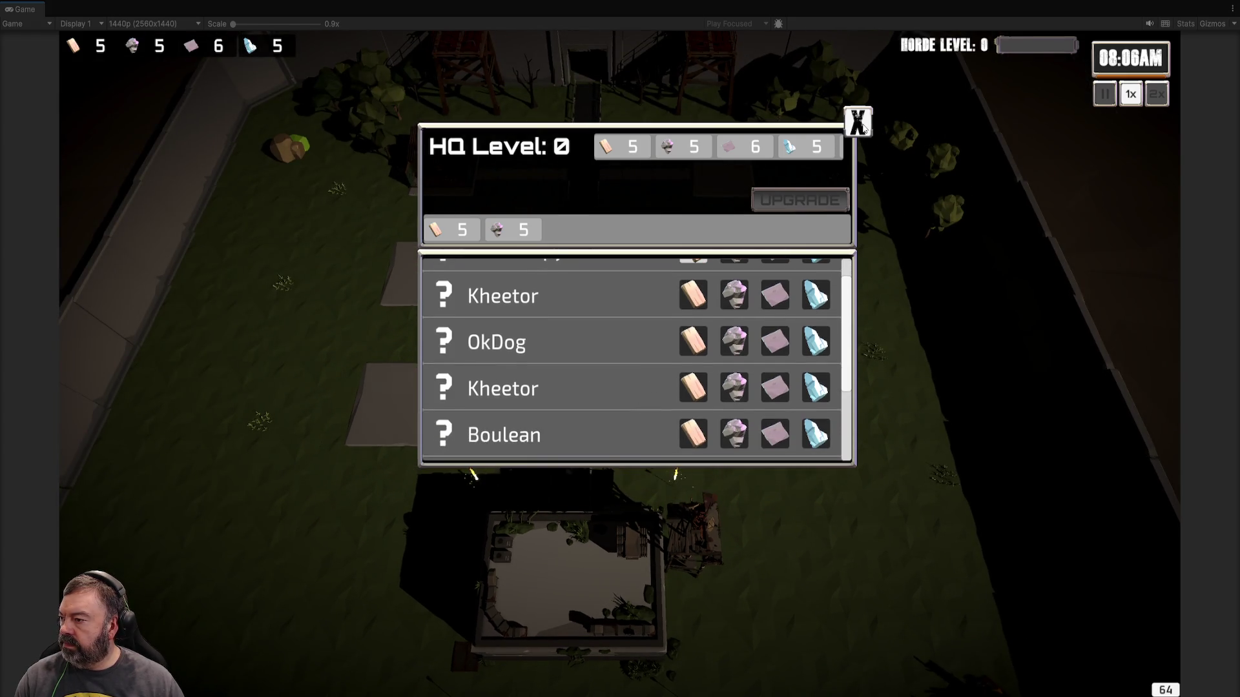
click(860, 122)
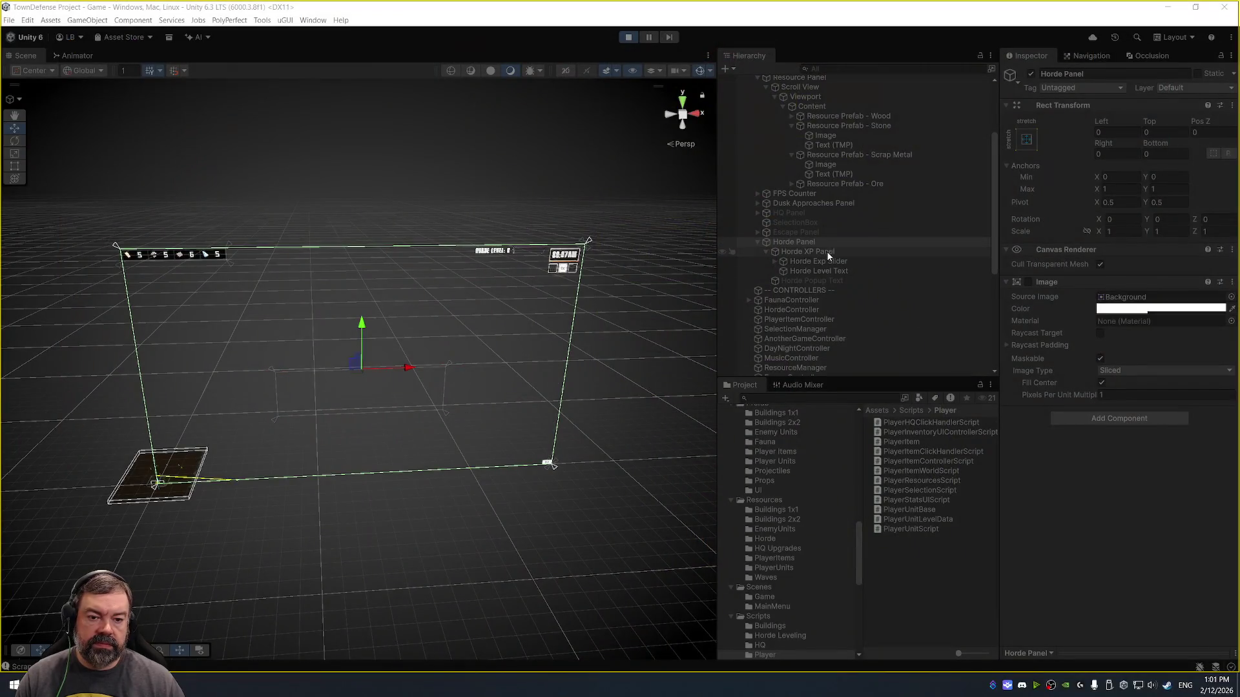
scroll(832, 246, down, 3)
scroll(827, 252, down, 5)
click(833, 235)
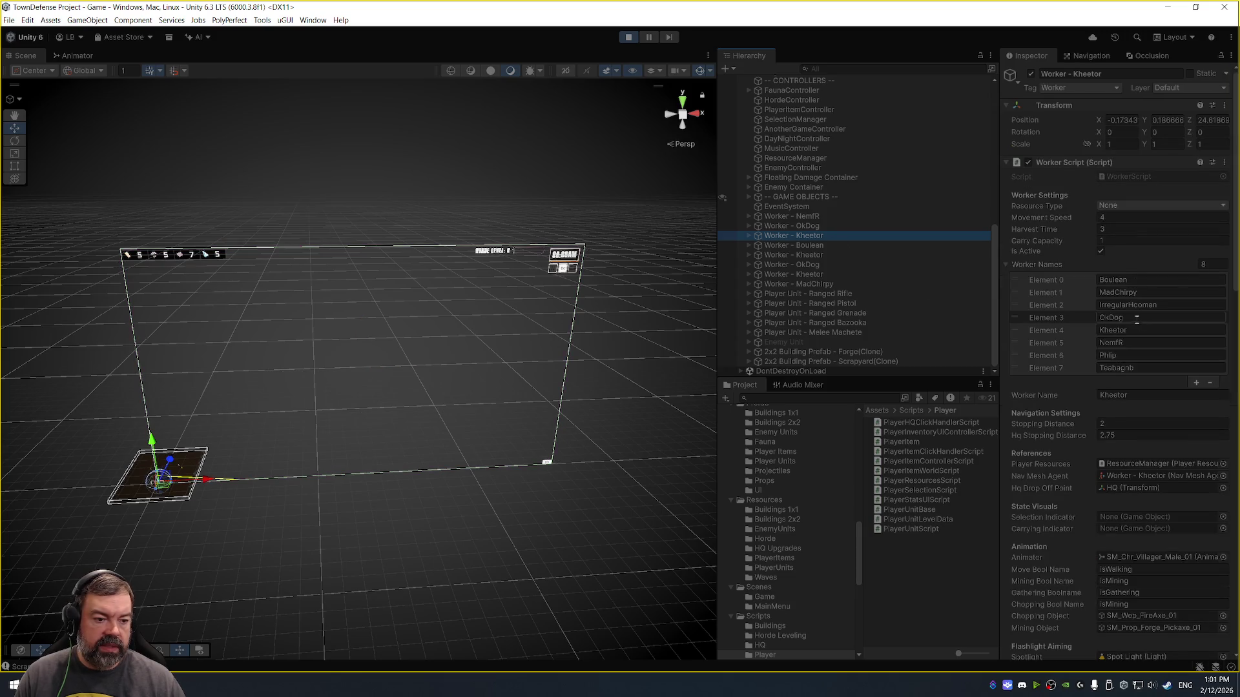
double_click(1132, 177)
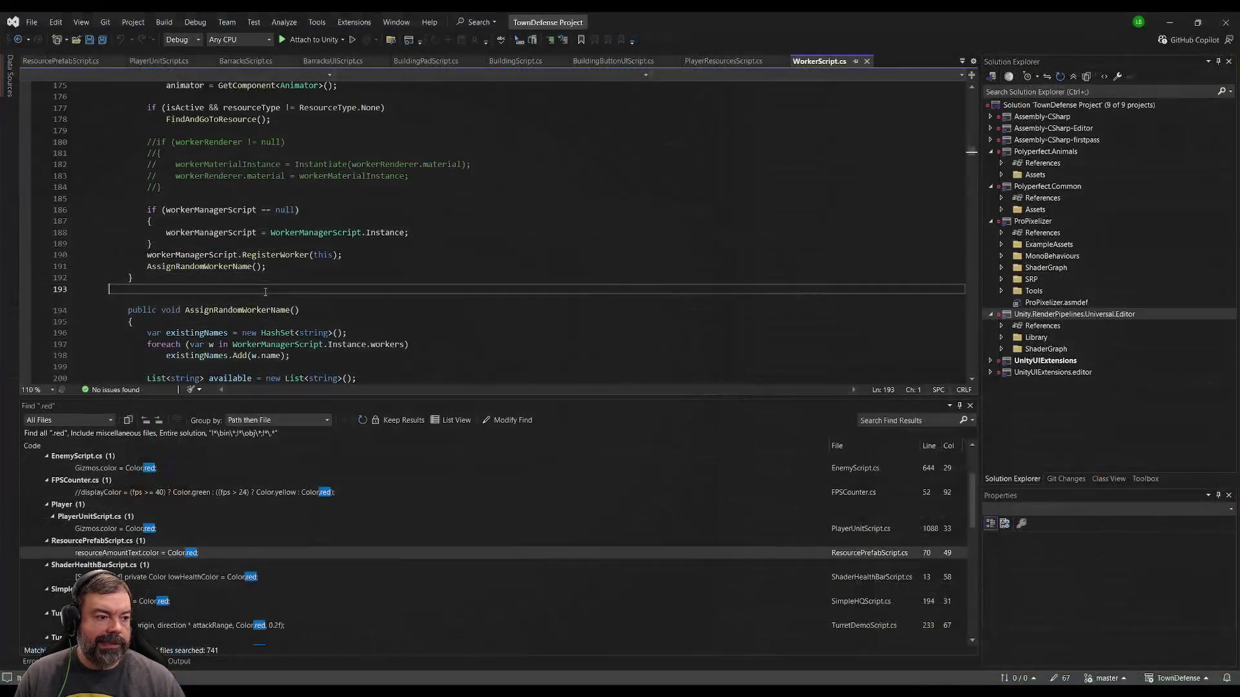
- Paste revised naming code over AssignRandomWorkerName (lines 194–240), then return to Unity
scroll(226, 286, down, 3)
click(129, 210)
scroll(202, 249, down, 12)
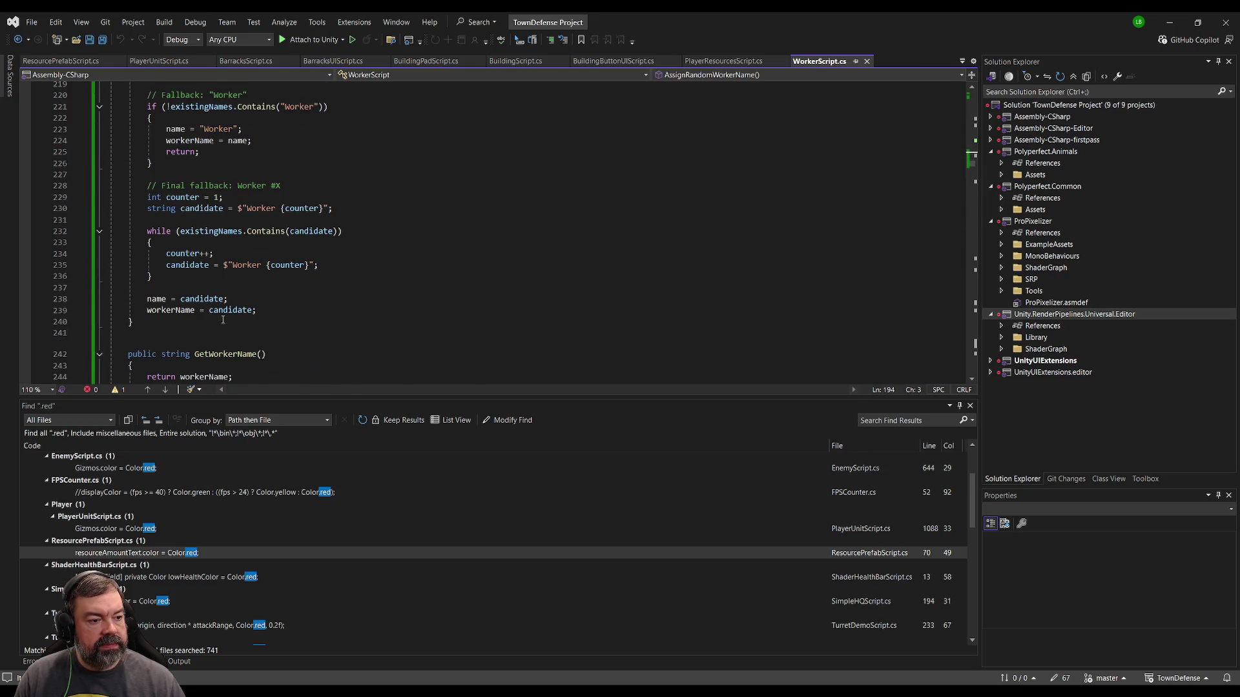
shift+click(225, 325)
key(alt+Tab)
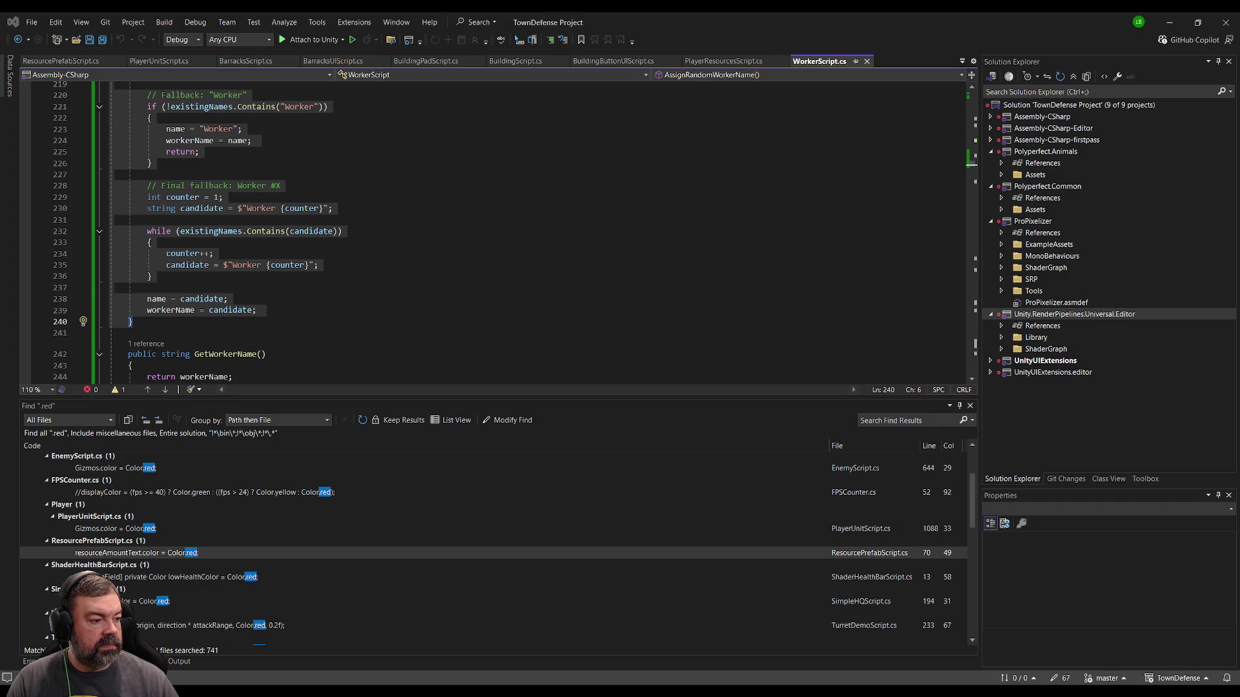
click(762, 13)
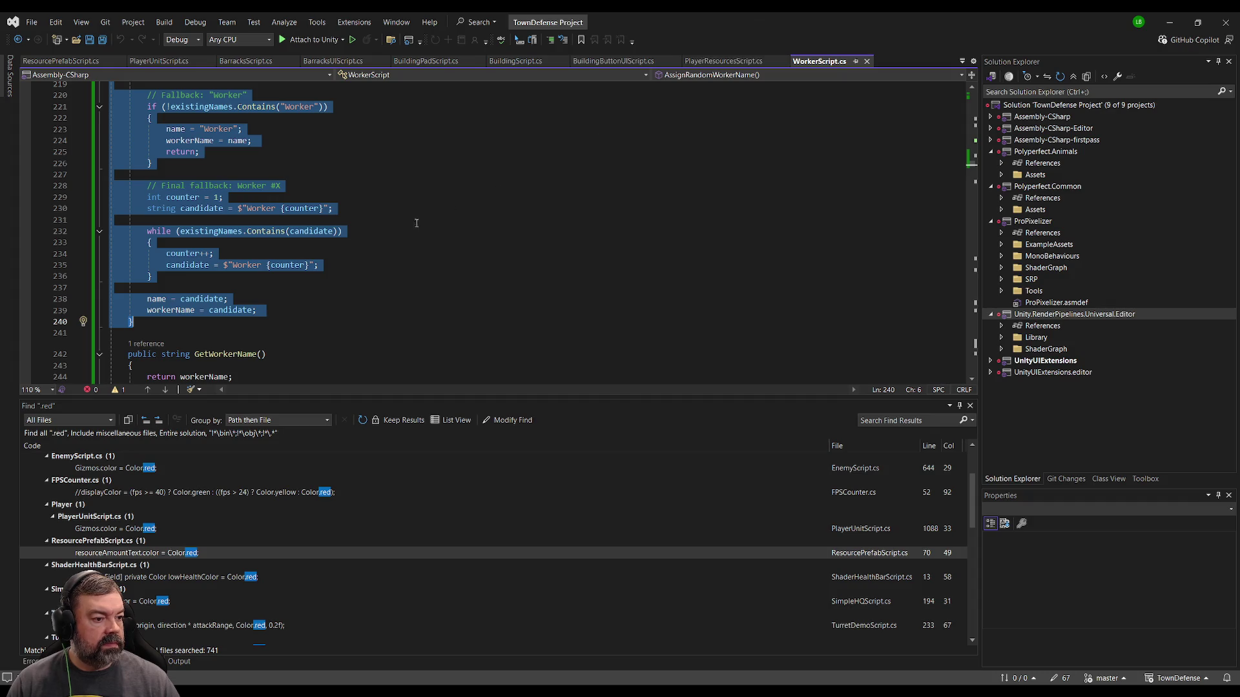
key(ctrl+v)
scroll(404, 228, up, 10)
click(132, 209)
key(alt+Tab)
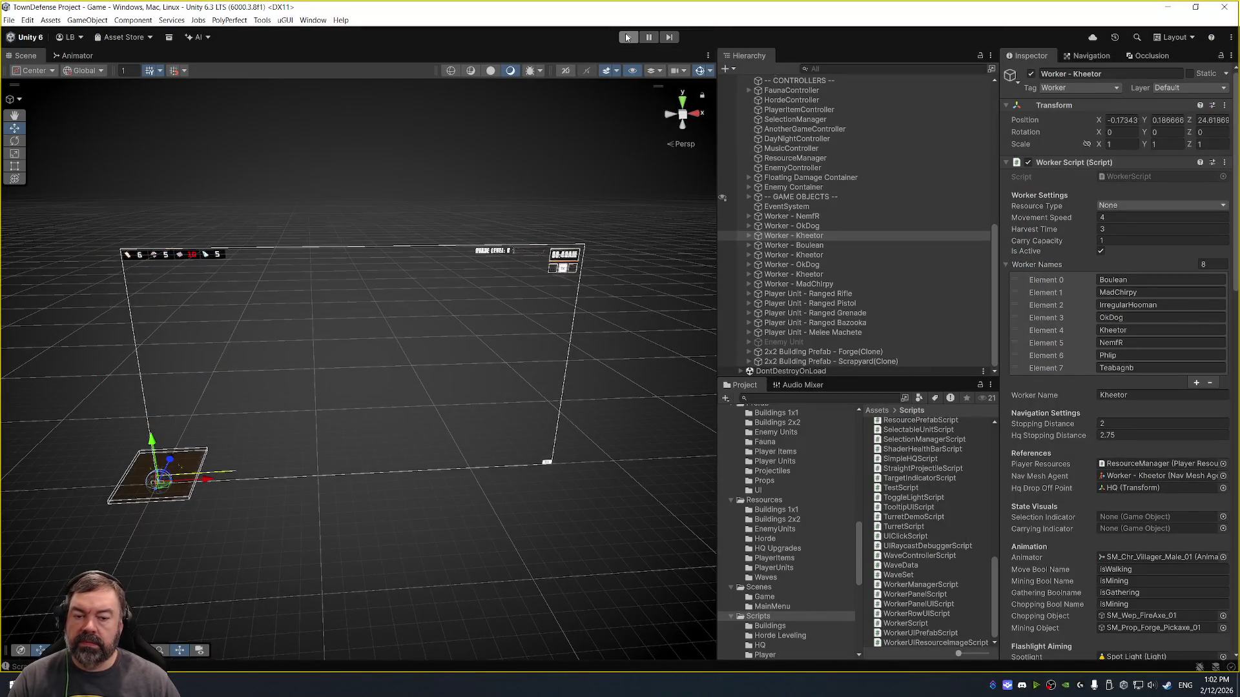
- Play-test the revised naming code, then return to WorkerScript's Start method
click(626, 37)
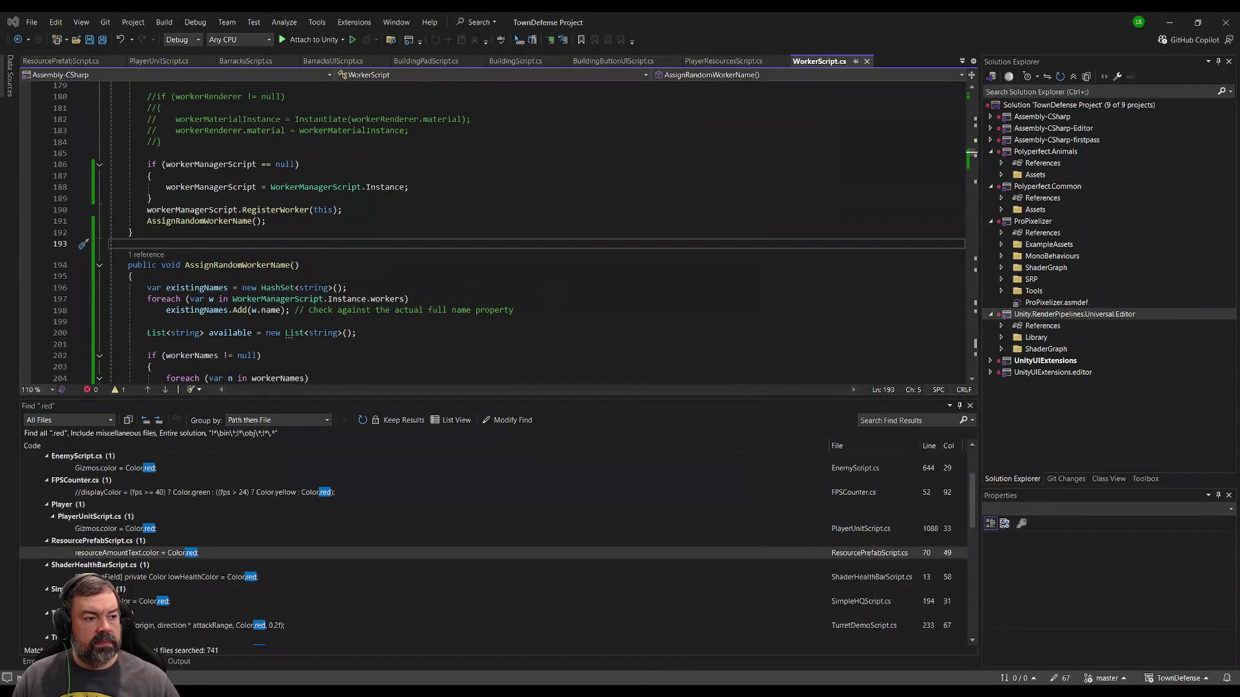
click(264, 198)
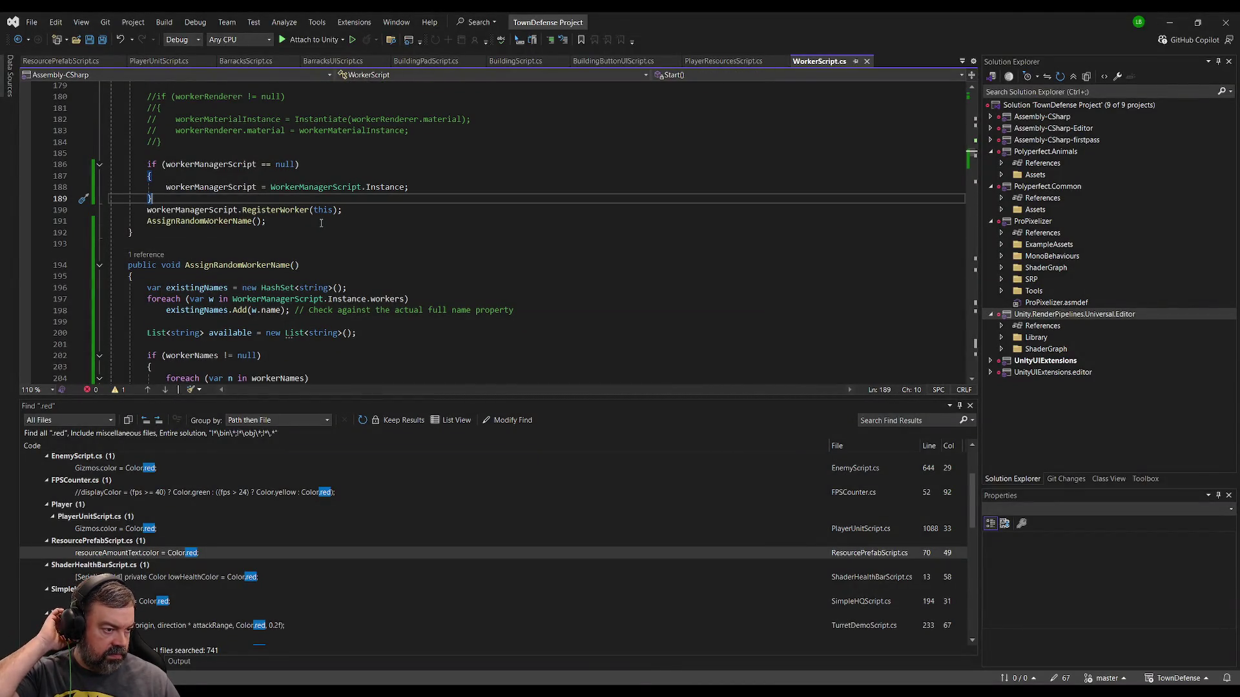
- Review WorkerScript.cs from the top to locate the Start method
click(293, 243)
key(ctrl+a)
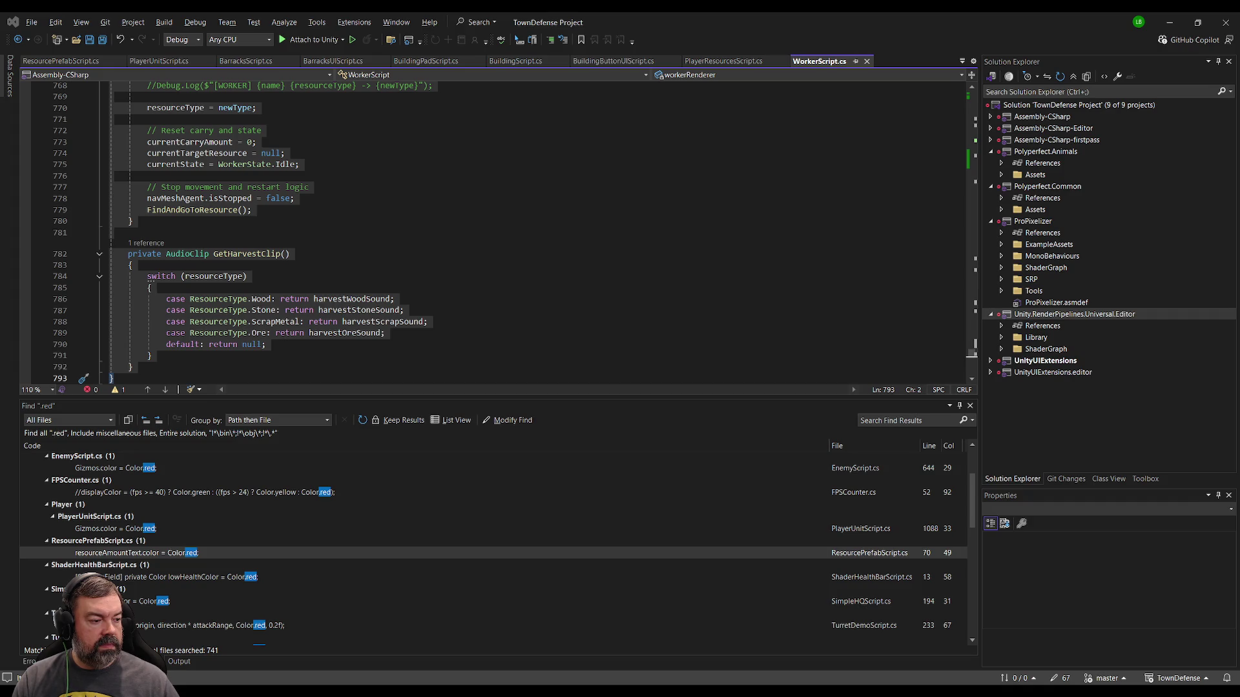
click(274, 198)
scroll(338, 257, up, 15)
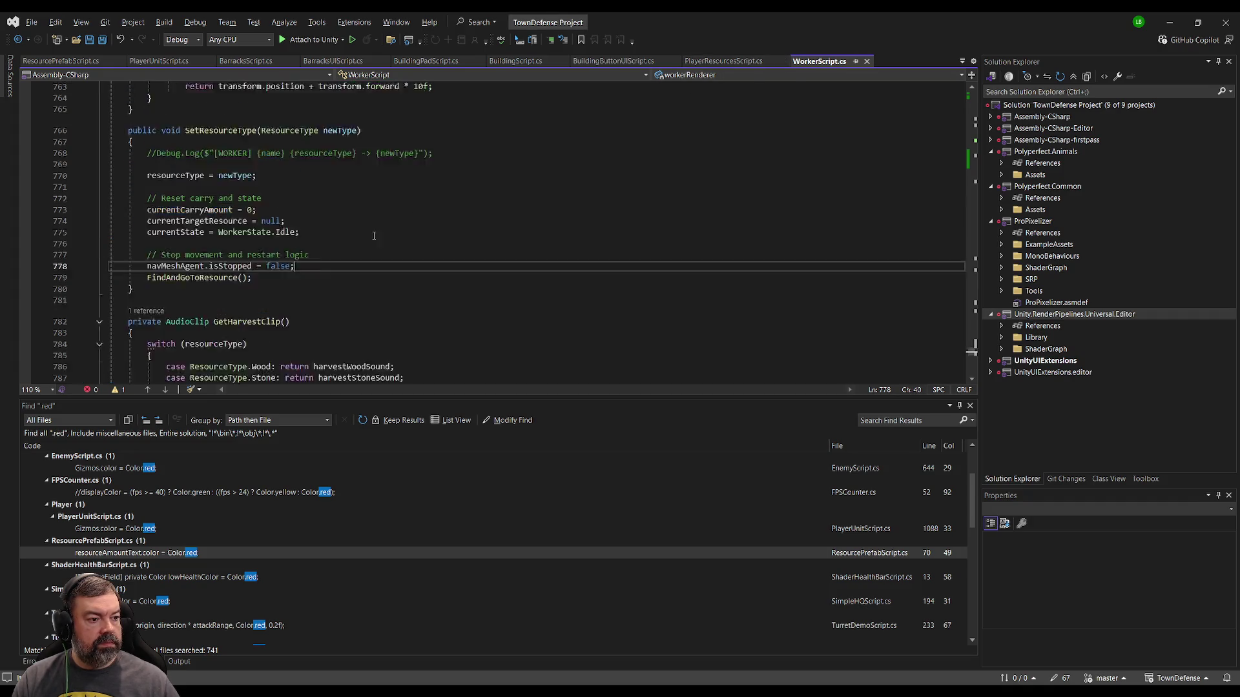
scroll(338, 257, up, 10)
click(262, 253)
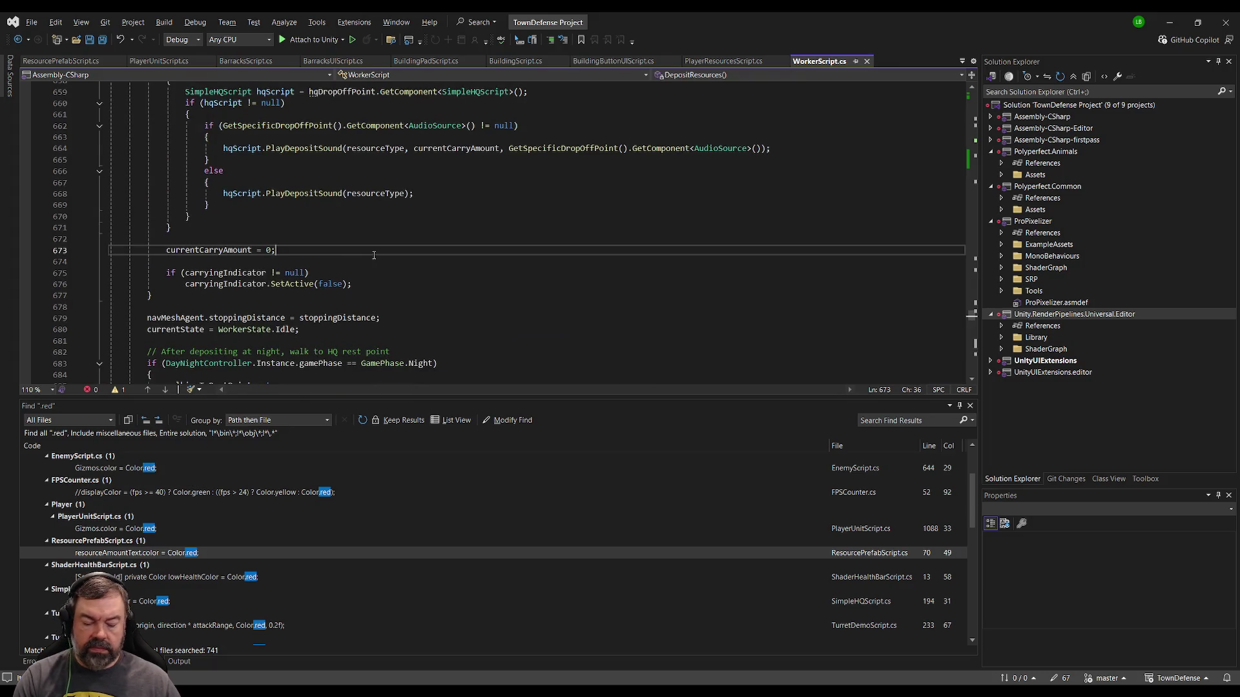
key(ctrl+Home)
scroll(263, 284, down, 20)
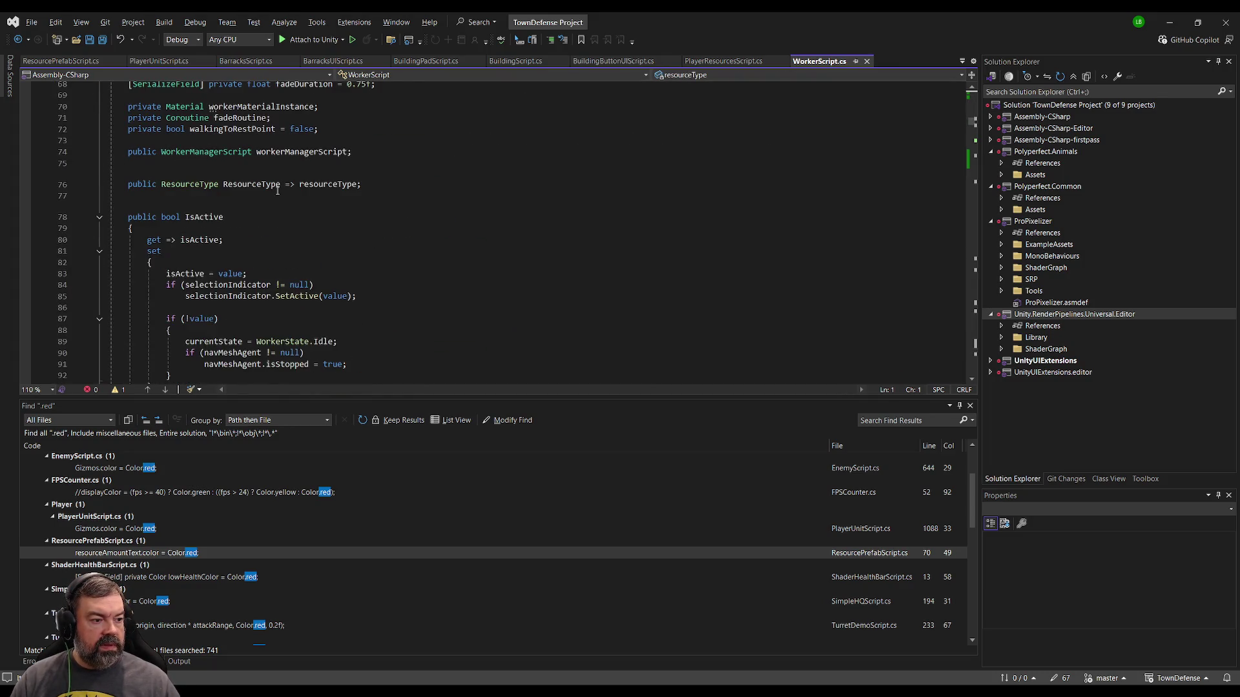
scroll(328, 241, down, 15)
scroll(309, 244, up, 7)
scroll(308, 252, up, 11)
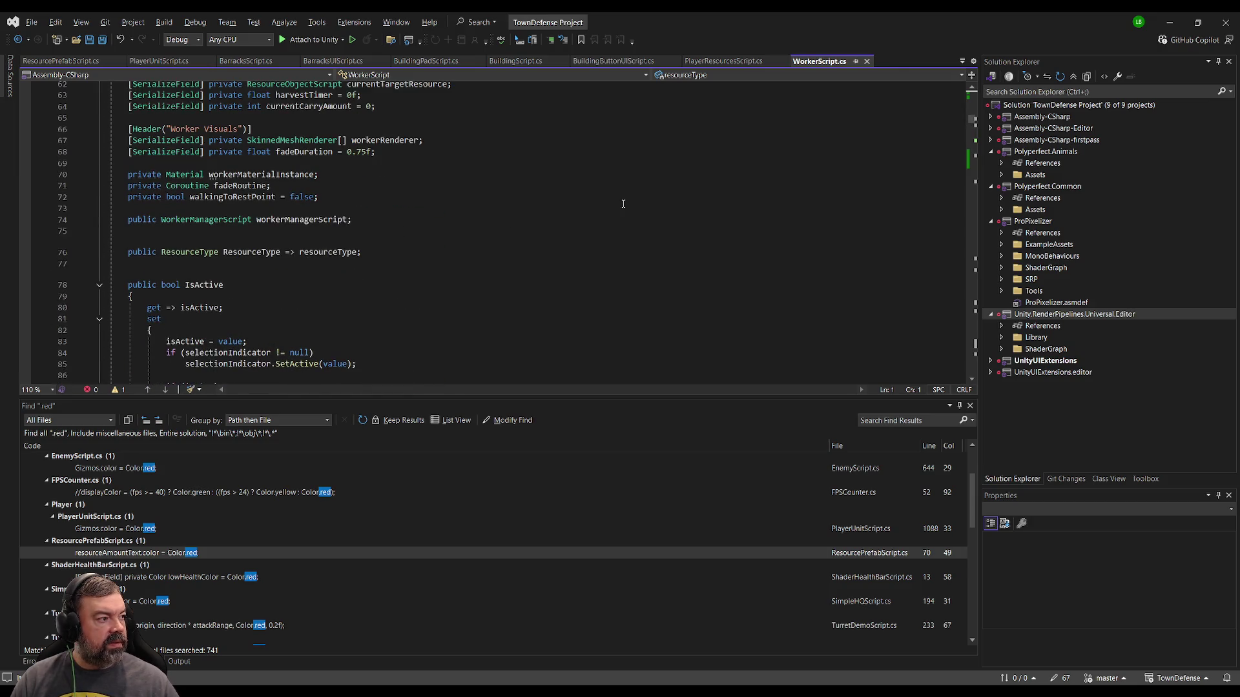
scroll(428, 203, down, 3)
- Move the RegisterWorker line below the AssignRandomWorkerName call in Start, then play-test in Unity
click(415, 172)
key(ctrl+f)
text(assign)
key(Escape)
key(Up)
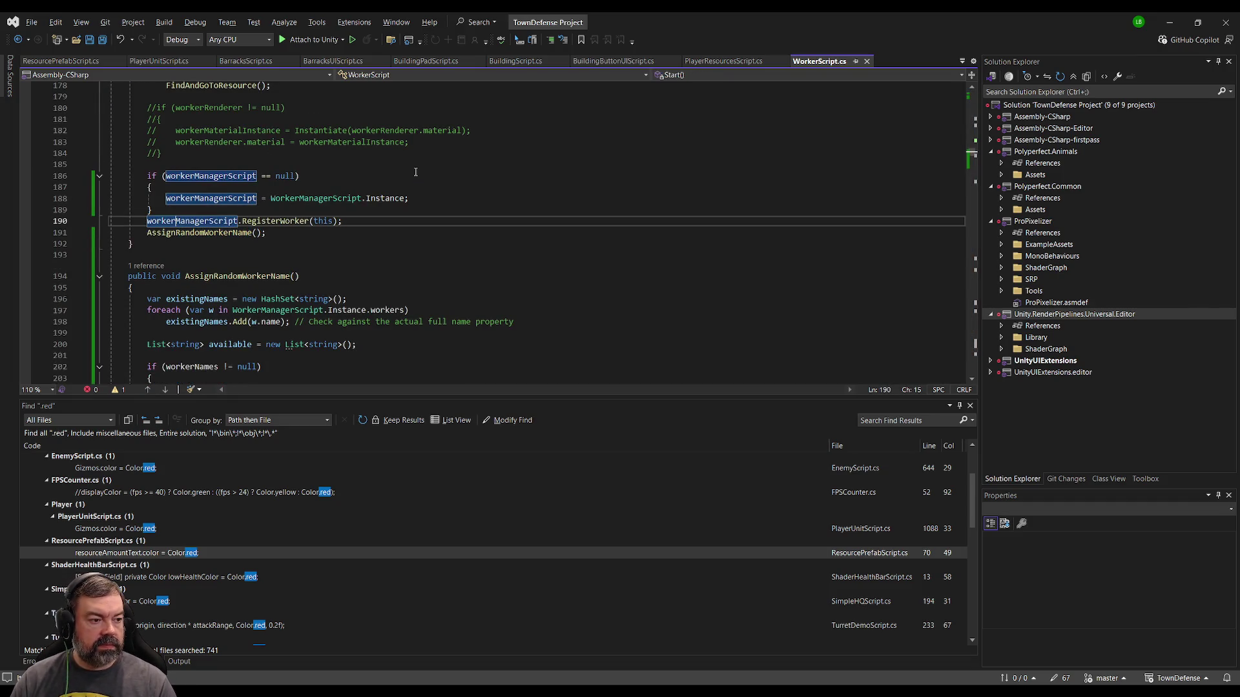
key(ctrl+x)
key(End)
key(Return)
key(ctrl+v)
key(Up)
key(Up)
key(Return)
key(Down)
key(Down)
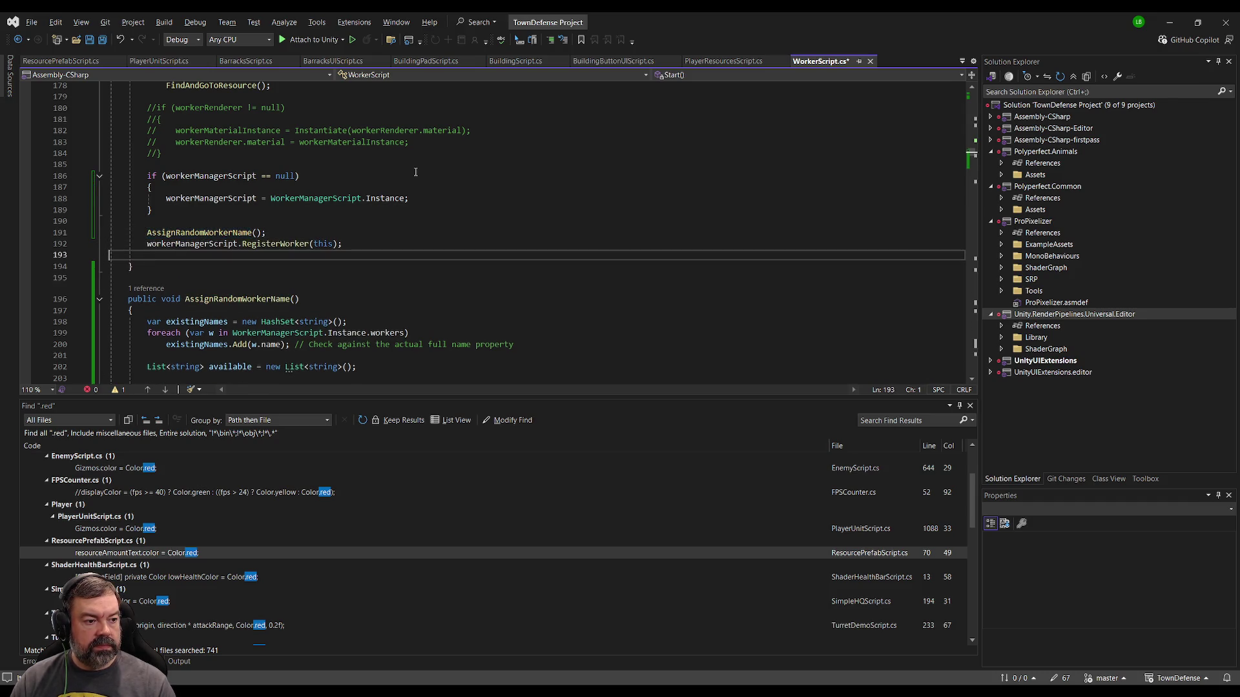
key(Delete)
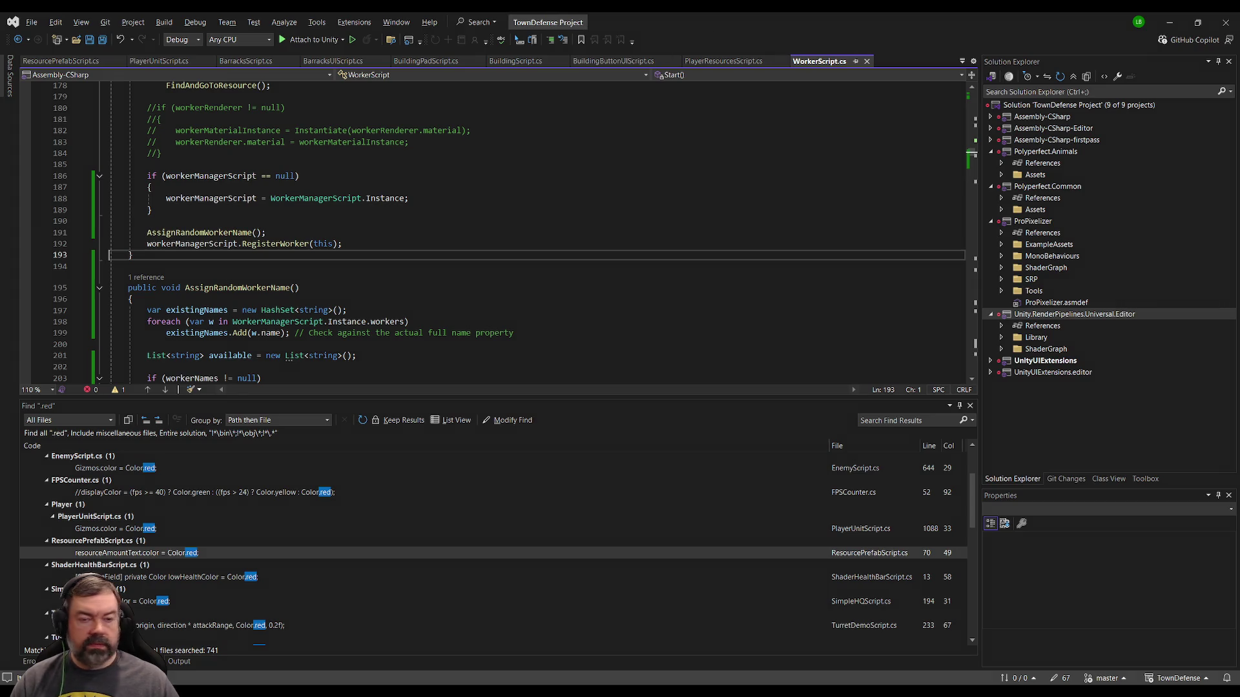
key(alt+Tab)
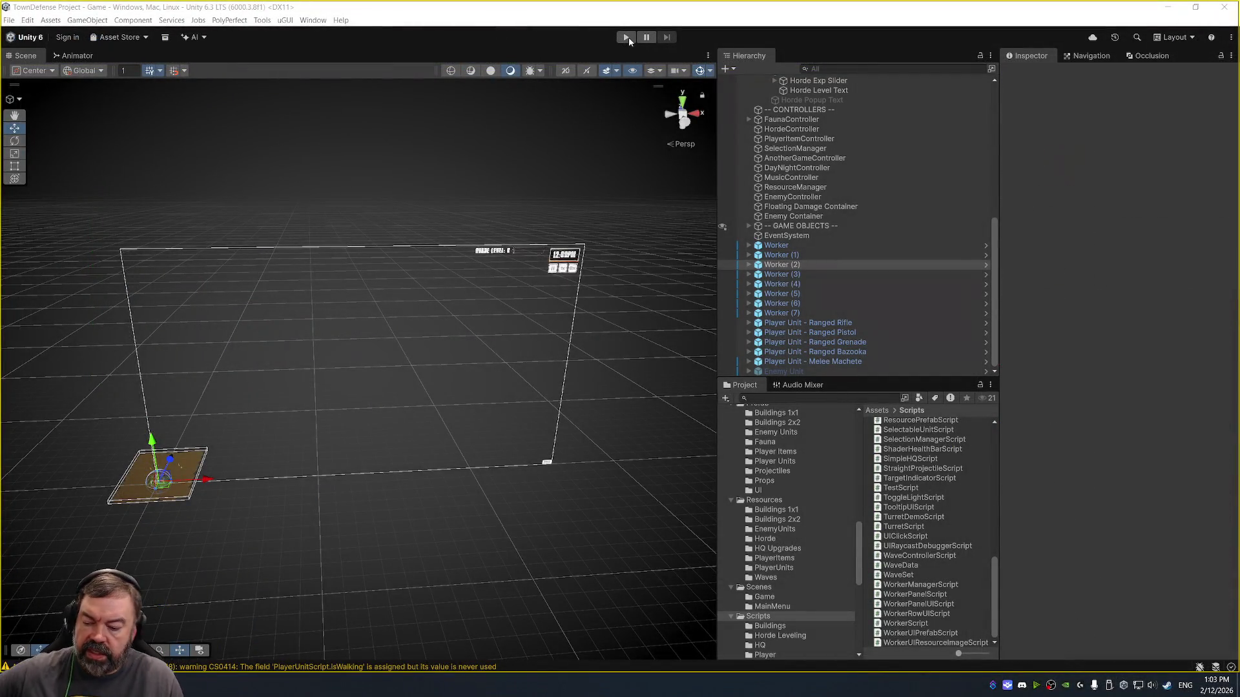
click(626, 38)
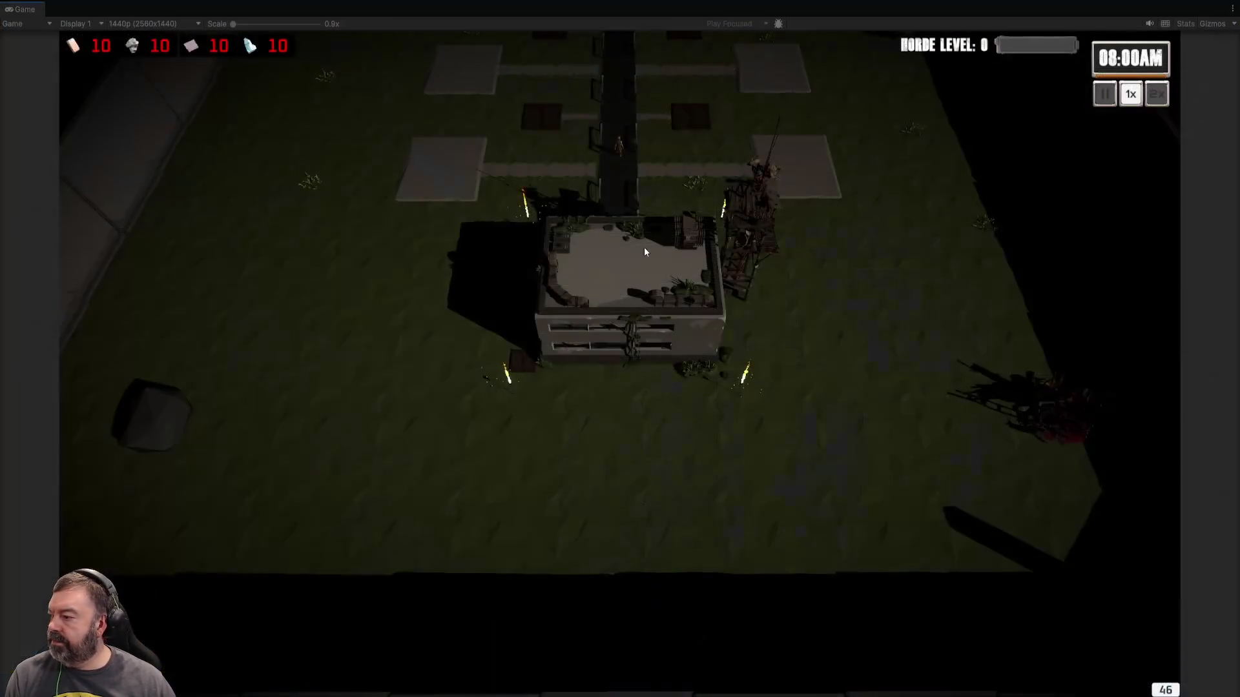
- Confirm in the HQ panel that all eight workers have unique names, then exit Play mode
click(643, 248)
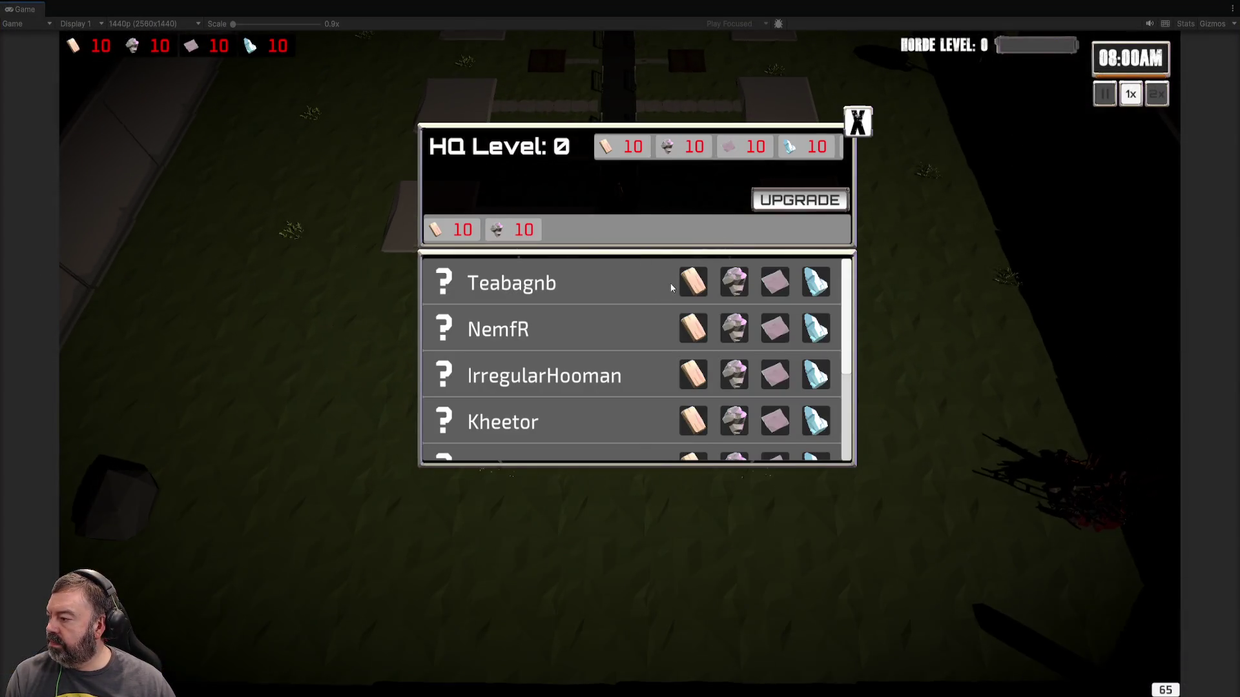
scroll(840, 411, down, 4)
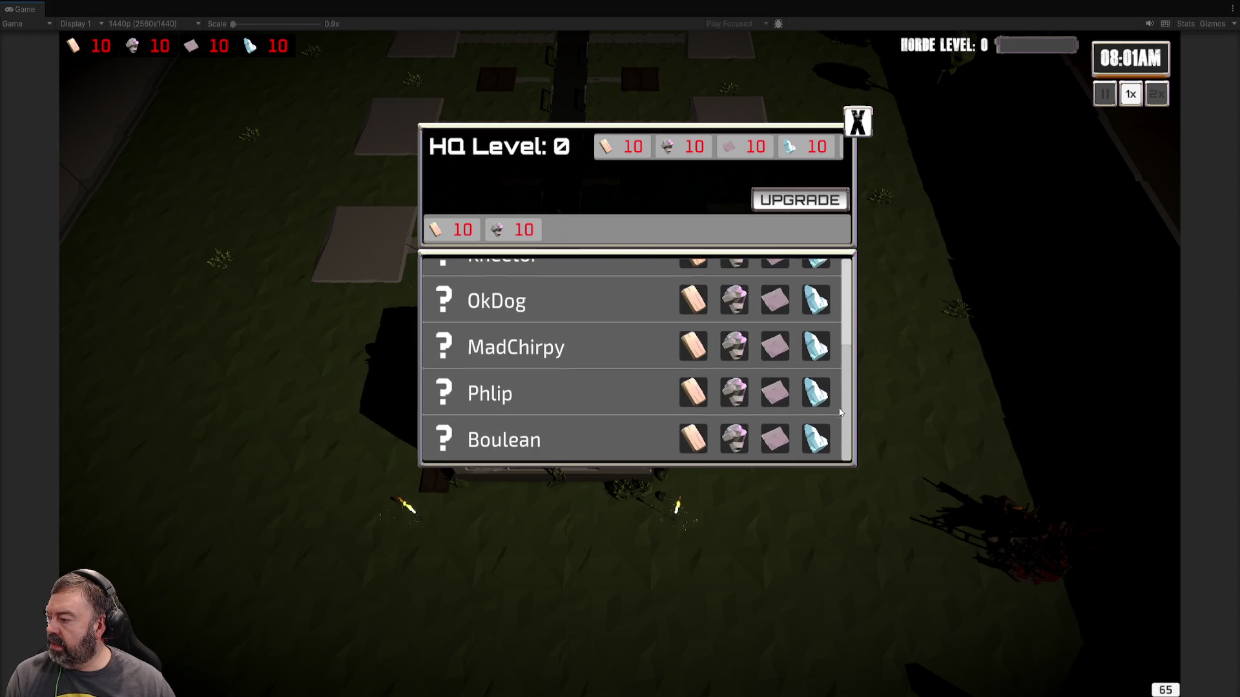
scroll(840, 412, up, 4)
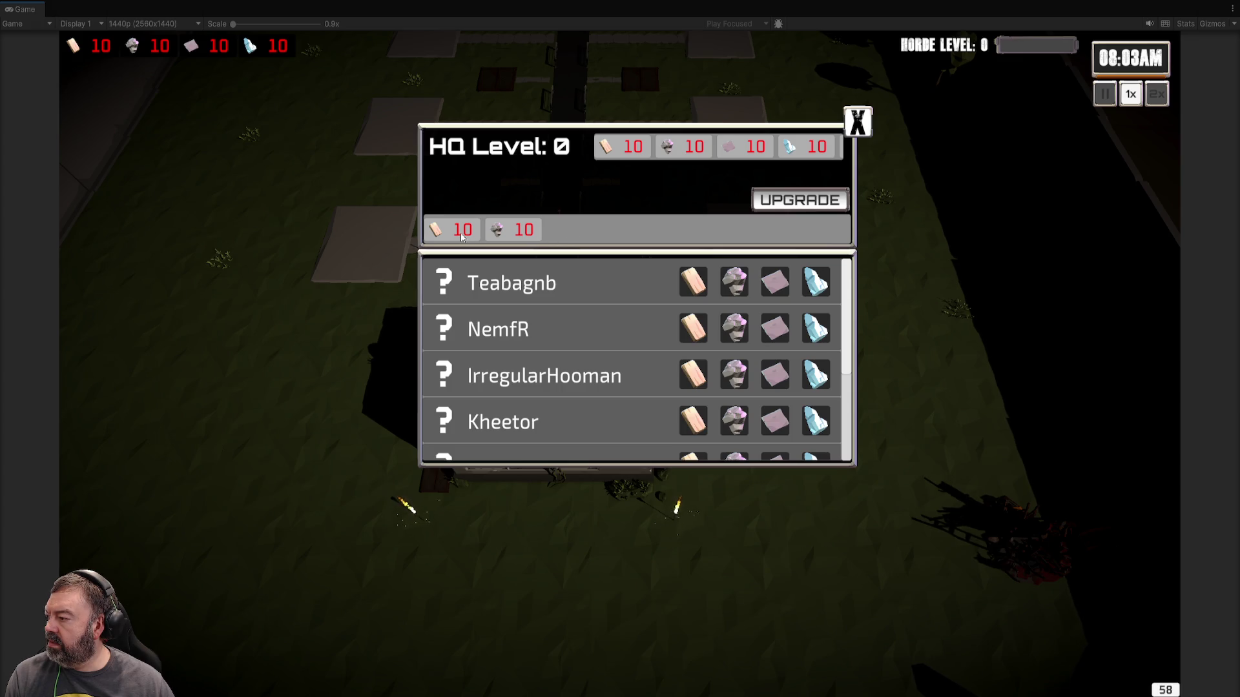
click(860, 134)
key(ctrl+p)
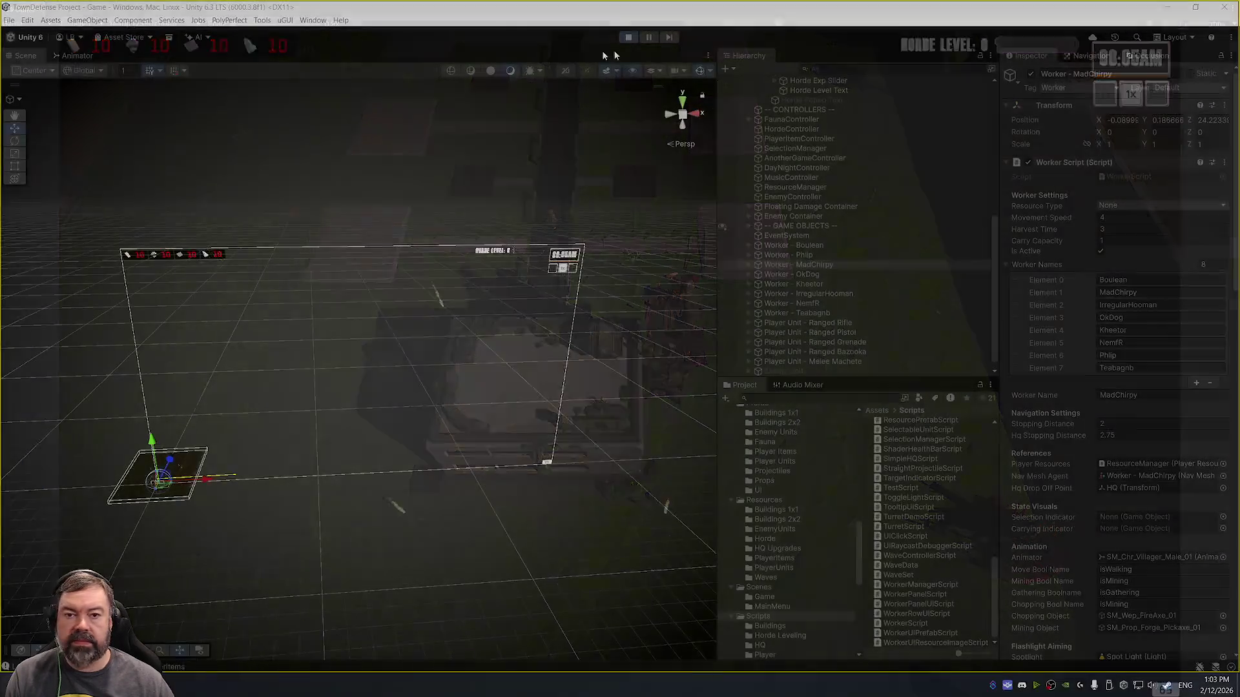
- Accept then undo the SetAmount suggestion in ResourcePrefabScript's Start, and start Play mode
key(alt+Tab)
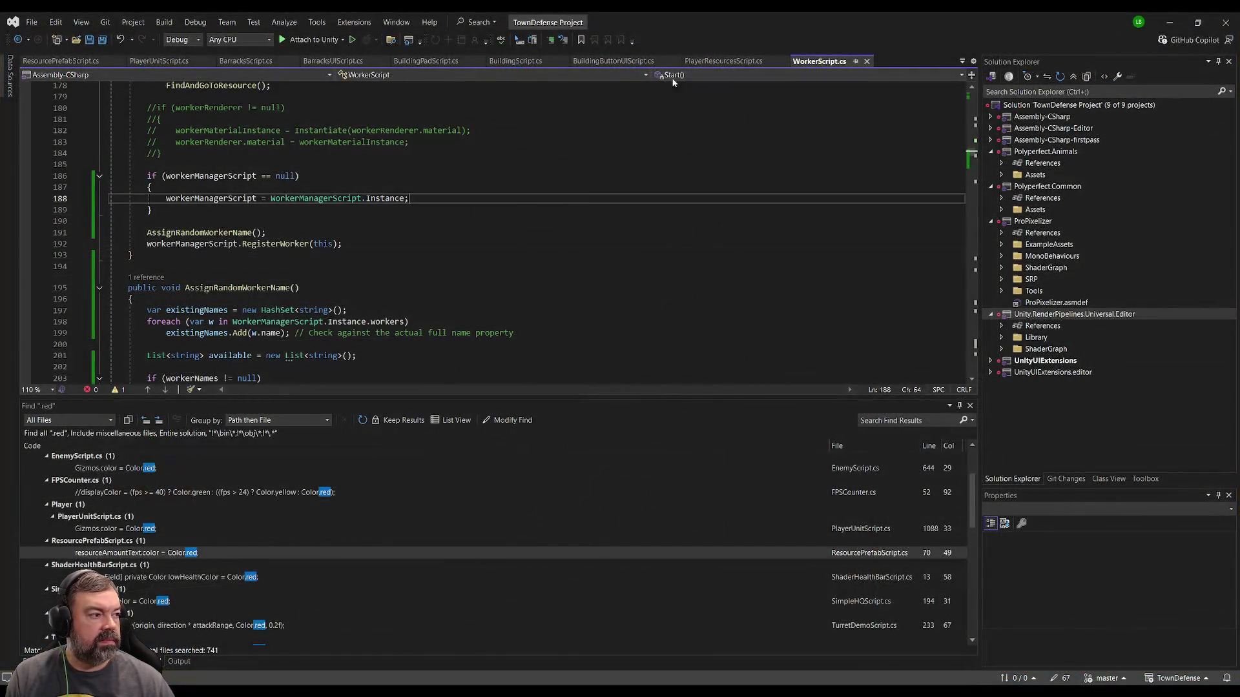
click(725, 61)
scroll(263, 233, up, 6)
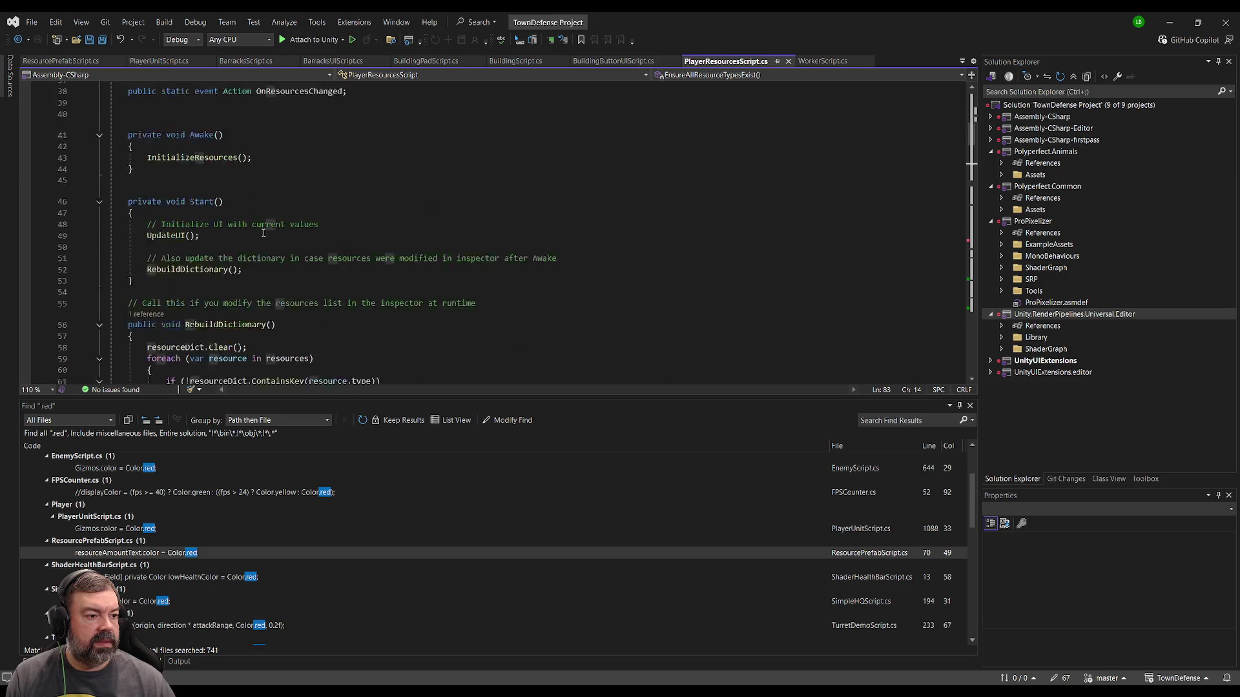
scroll(263, 233, up, 6)
click(60, 61)
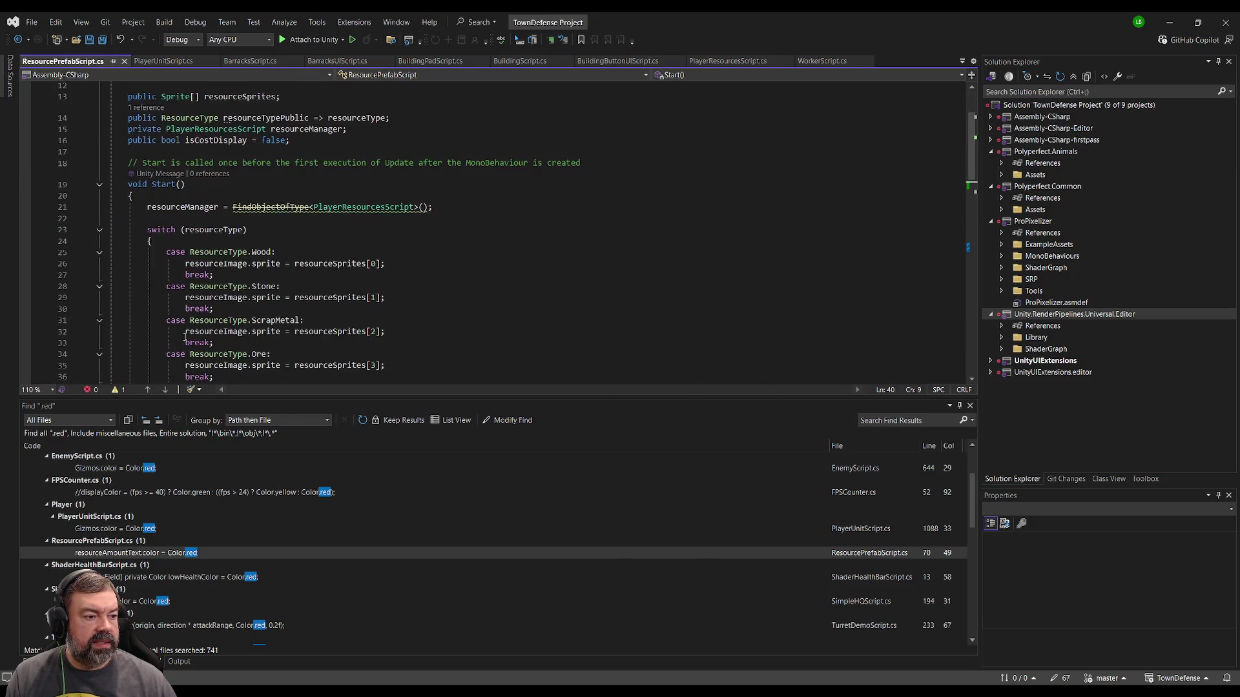
scroll(220, 294, down, 5)
key(Tab)
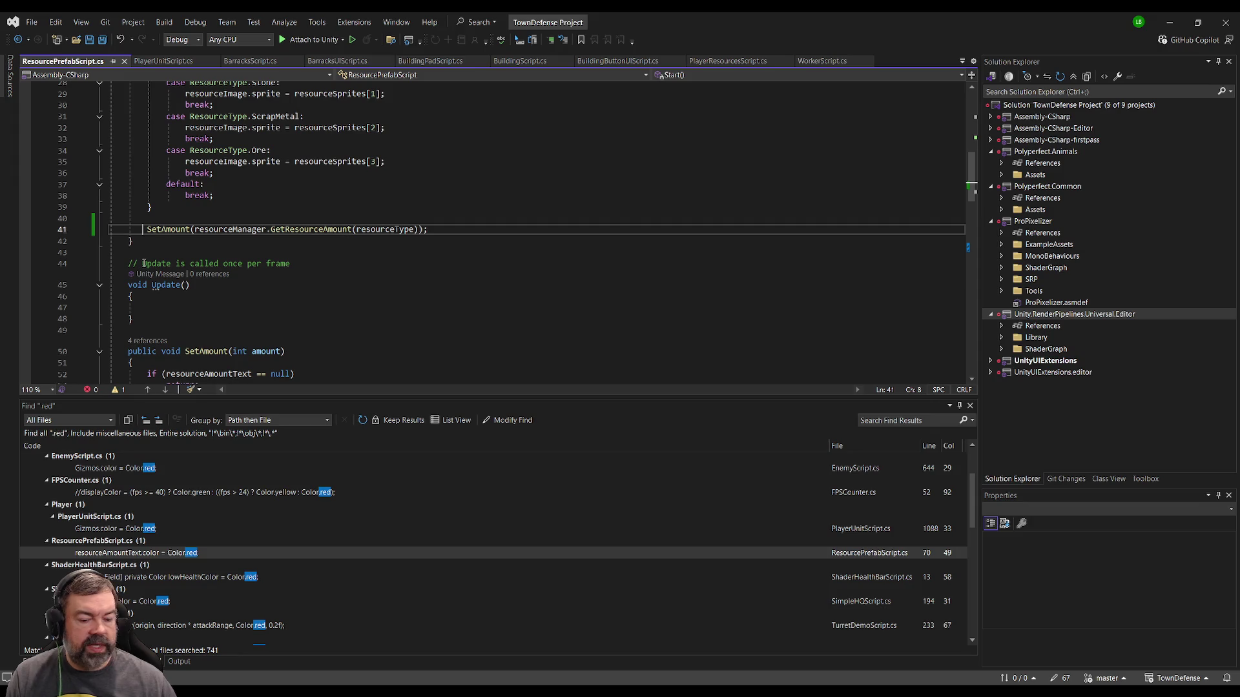
key(ctrl+z)
key(ctrl+z)
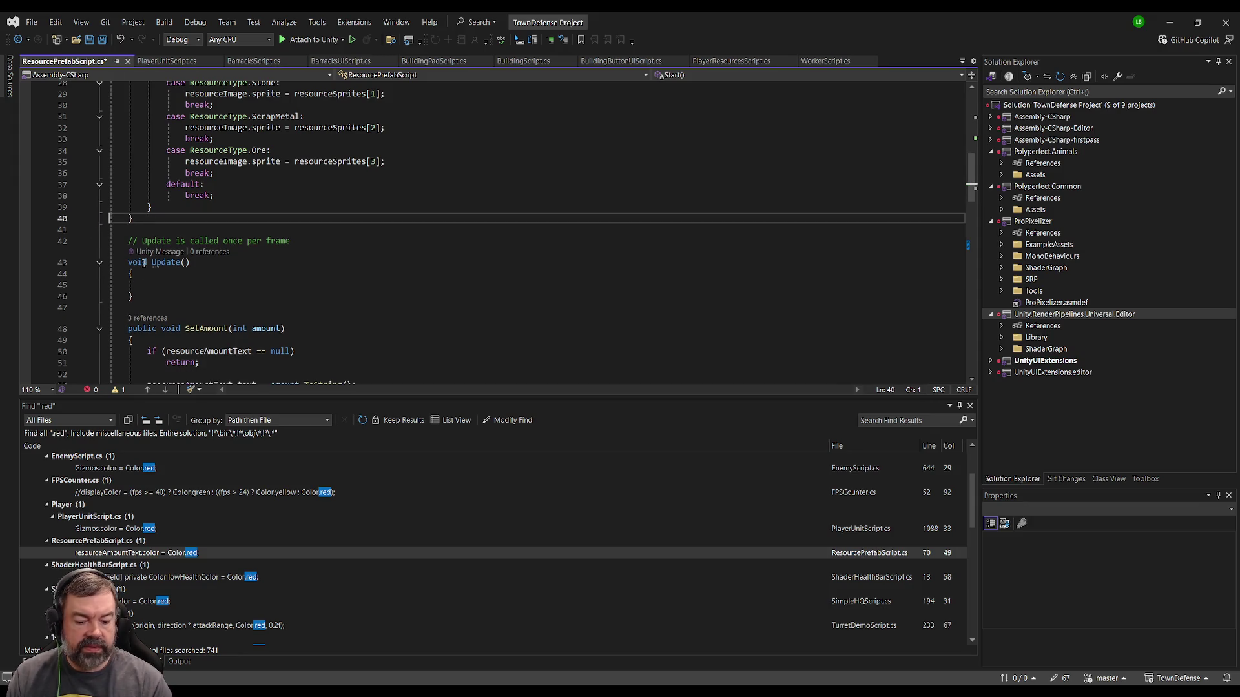
key(alt+Tab)
key(ctrl+p)
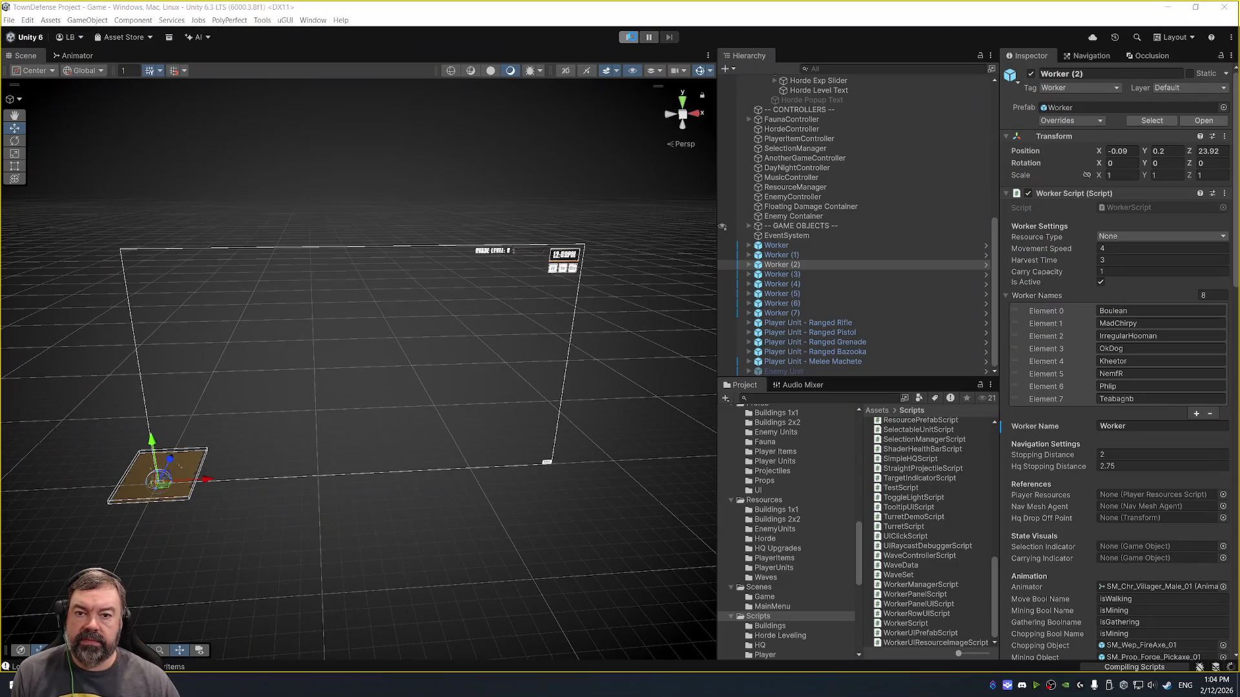
- Run the TownDefense scene with resource counters at 999, comparing against Visual Studio
key(alt+Tab)
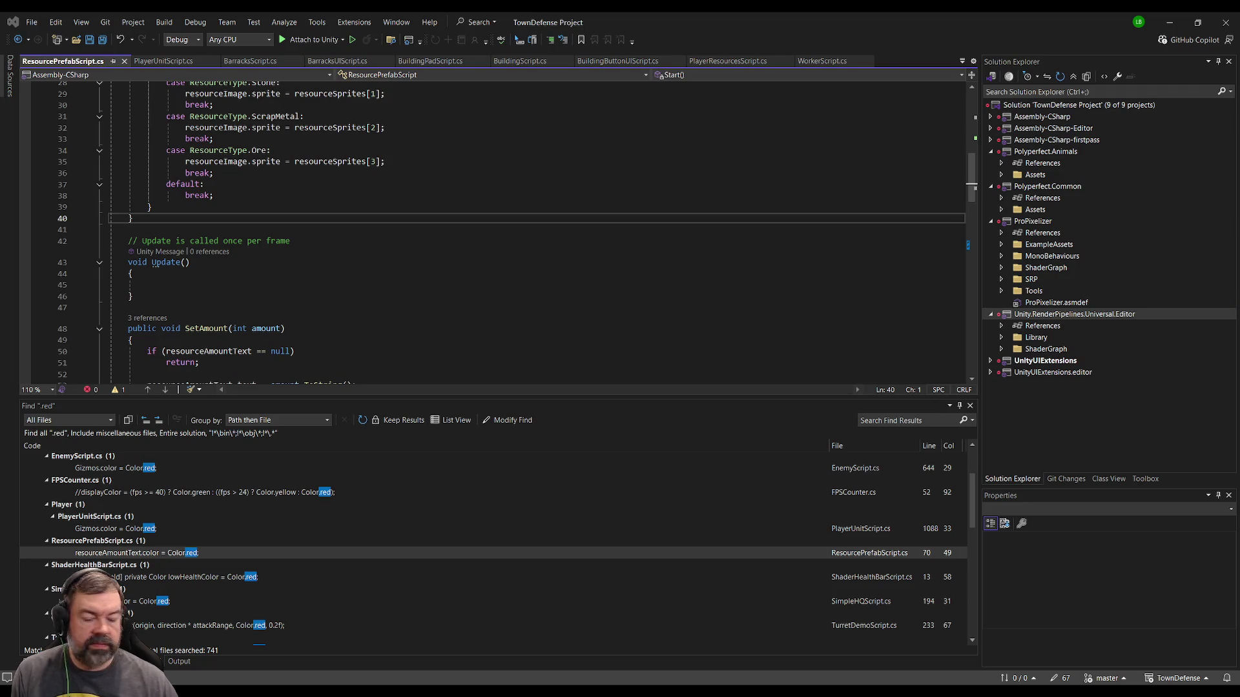
key(alt+Tab)
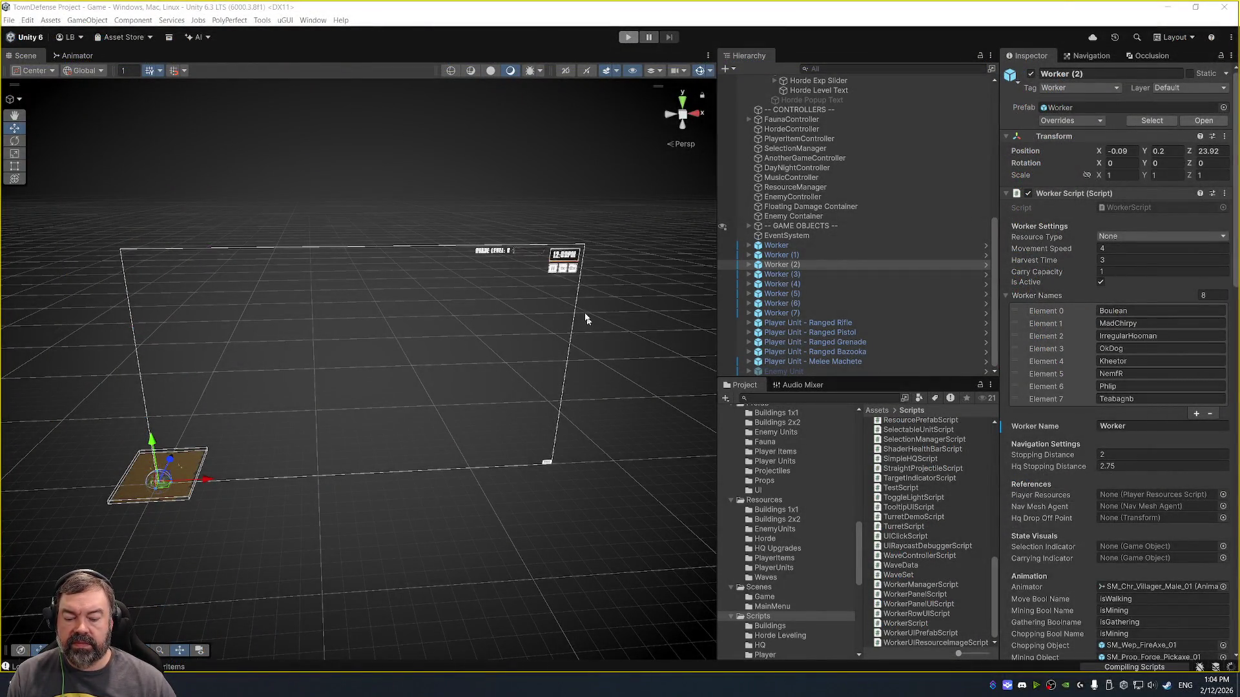
click(621, 40)
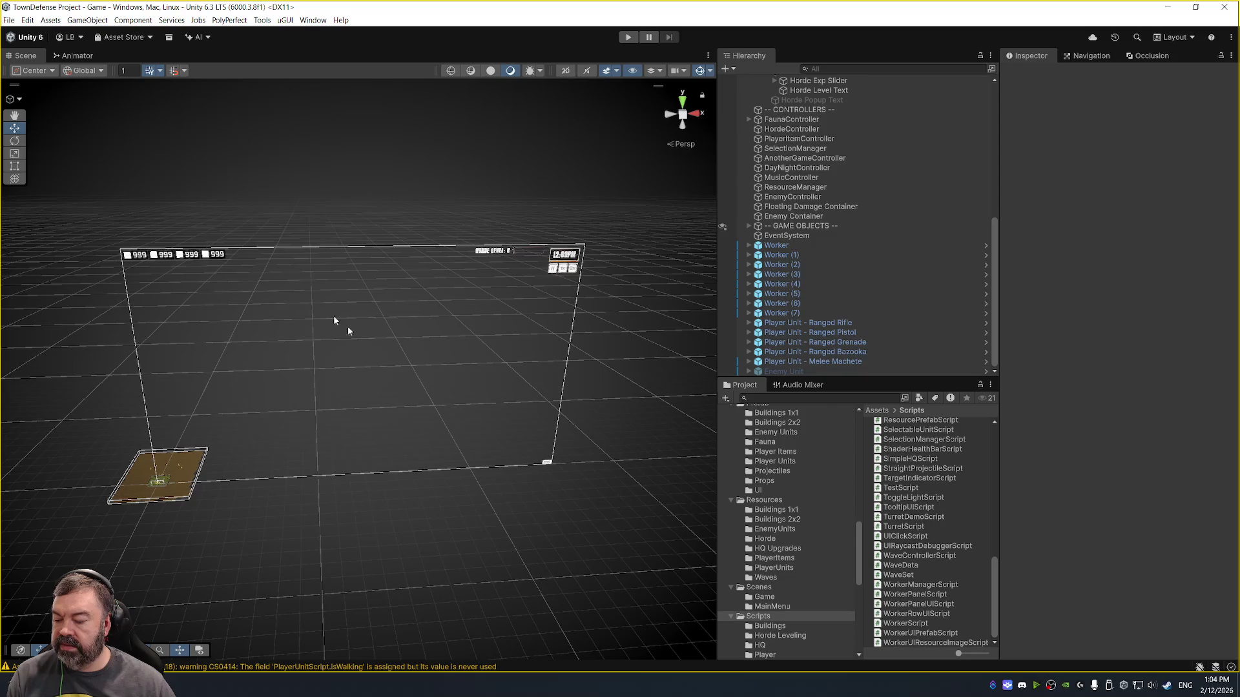
key(alt+Tab)
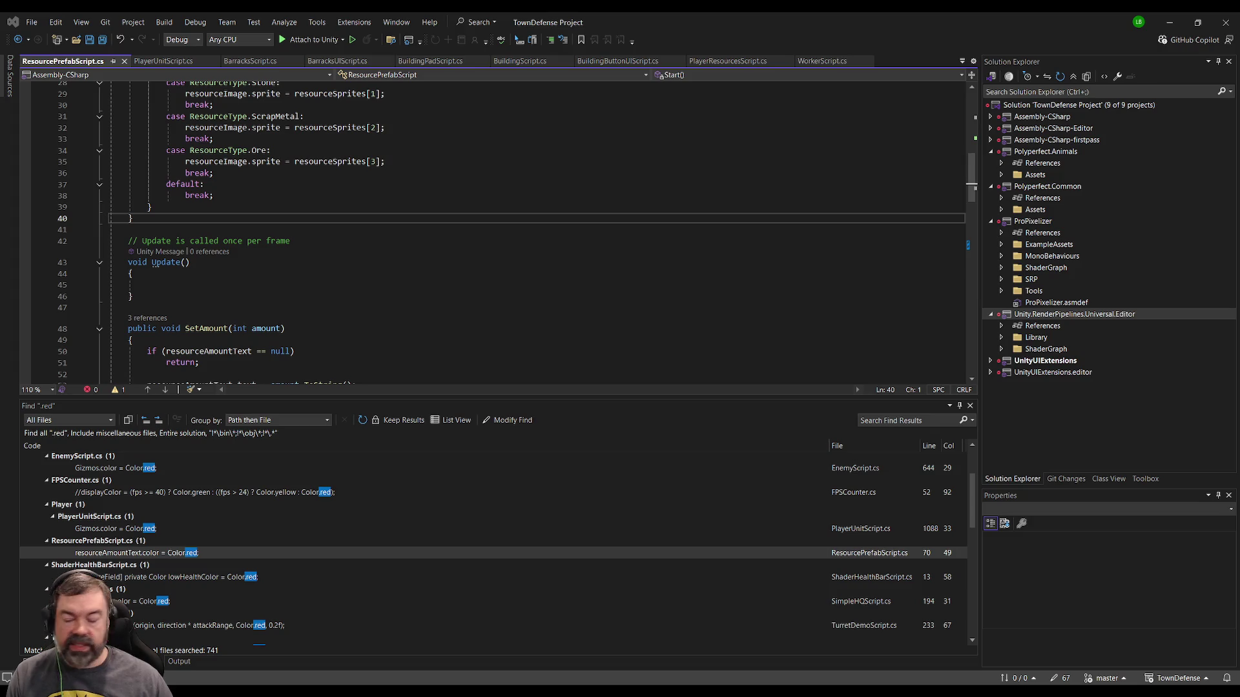
key(alt+Tab)
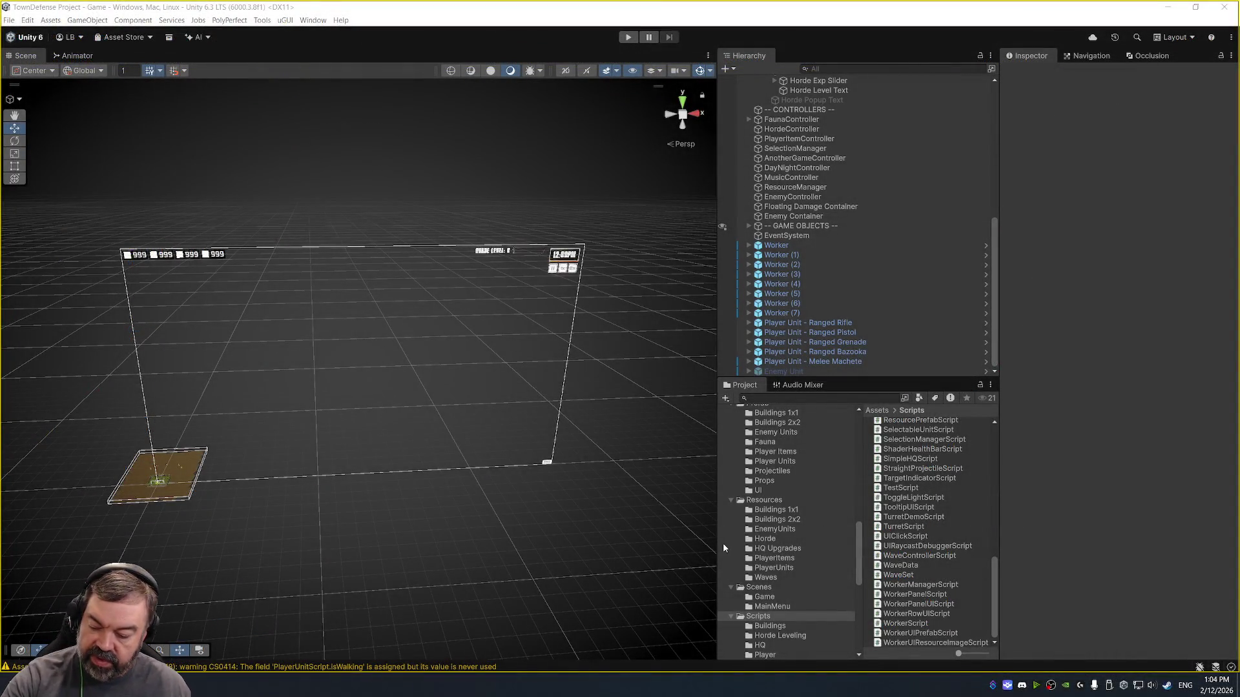
key(alt+Tab)
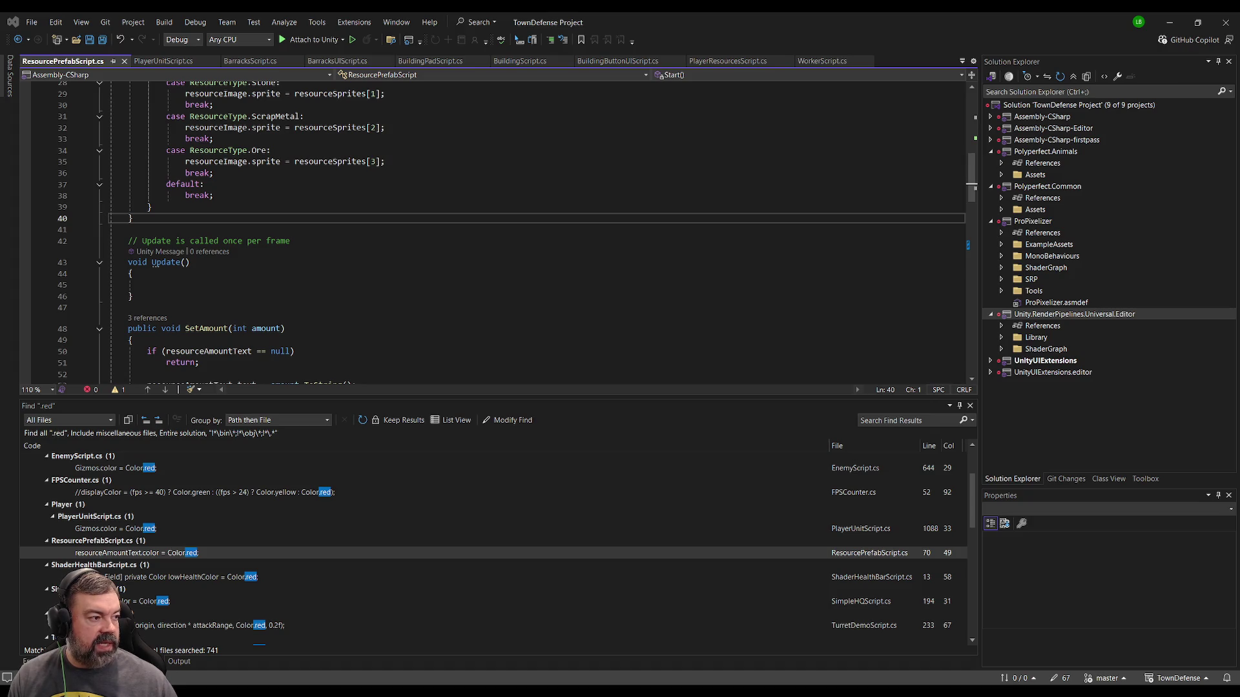
key(alt+Tab)
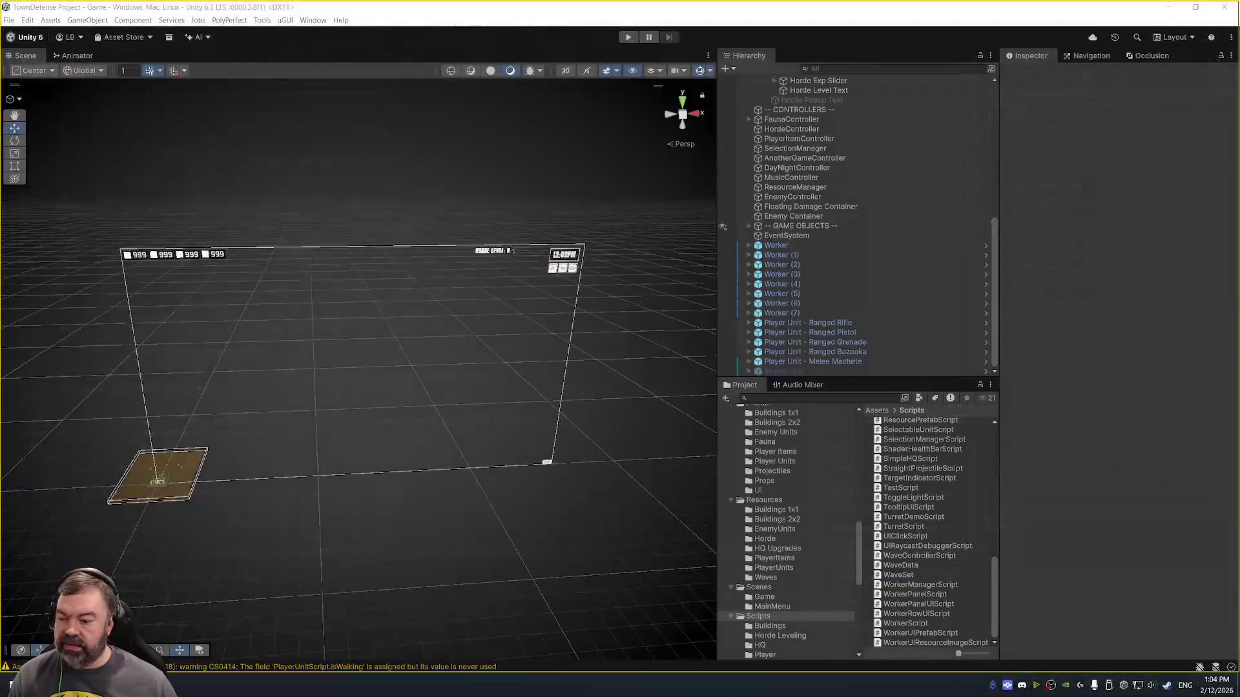
- Launch Steam from Windows search
key(super)
text(steam)
key(Return)
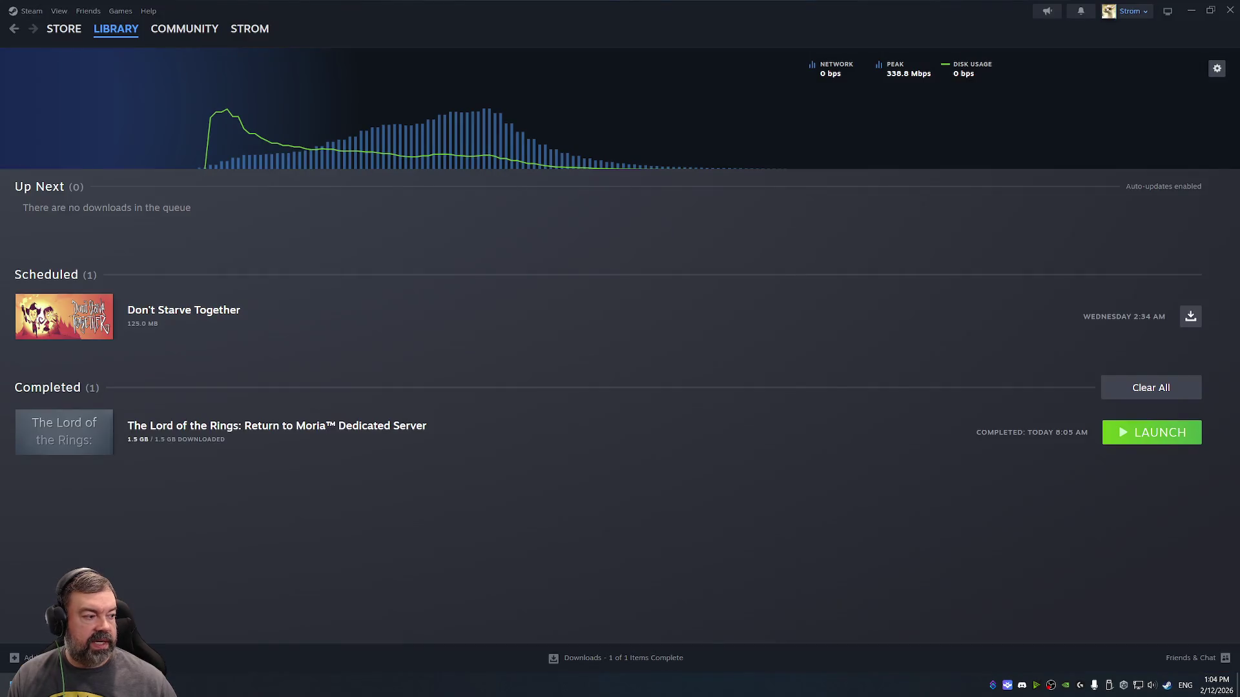
- Search the Steam store for 'fealt' and open the Fealty store page
mouse_move(141, 41)
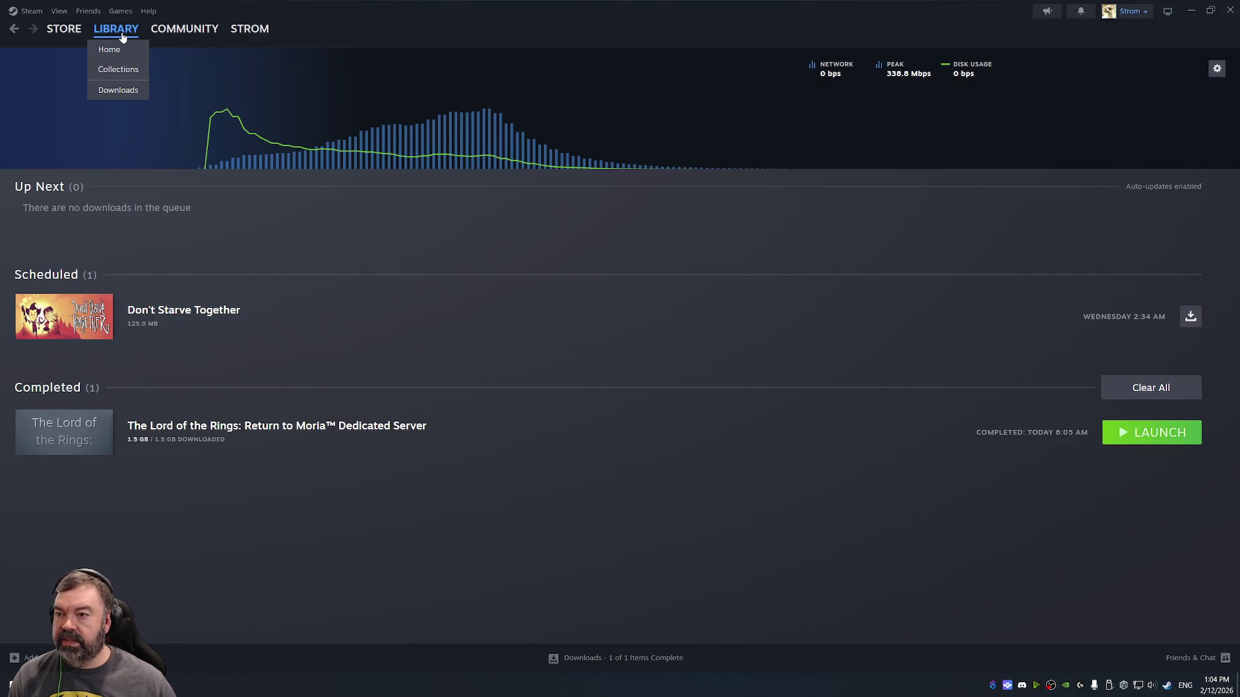
click(56, 37)
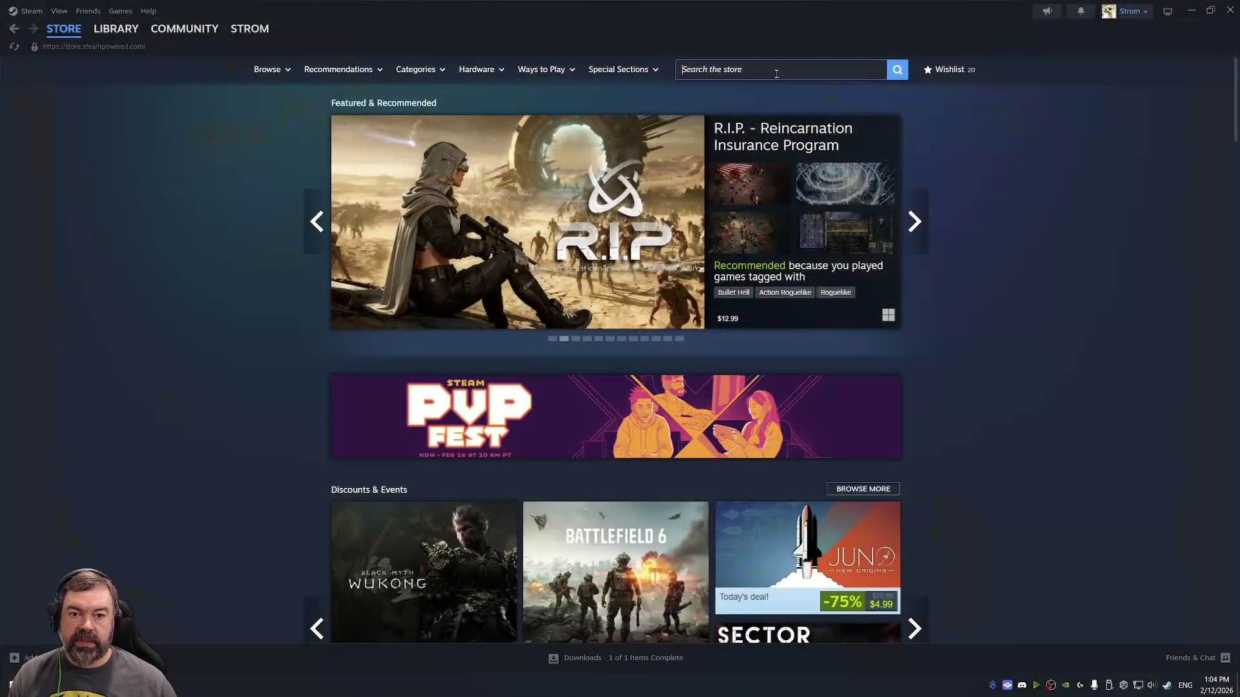
click(779, 69)
text(fealt)
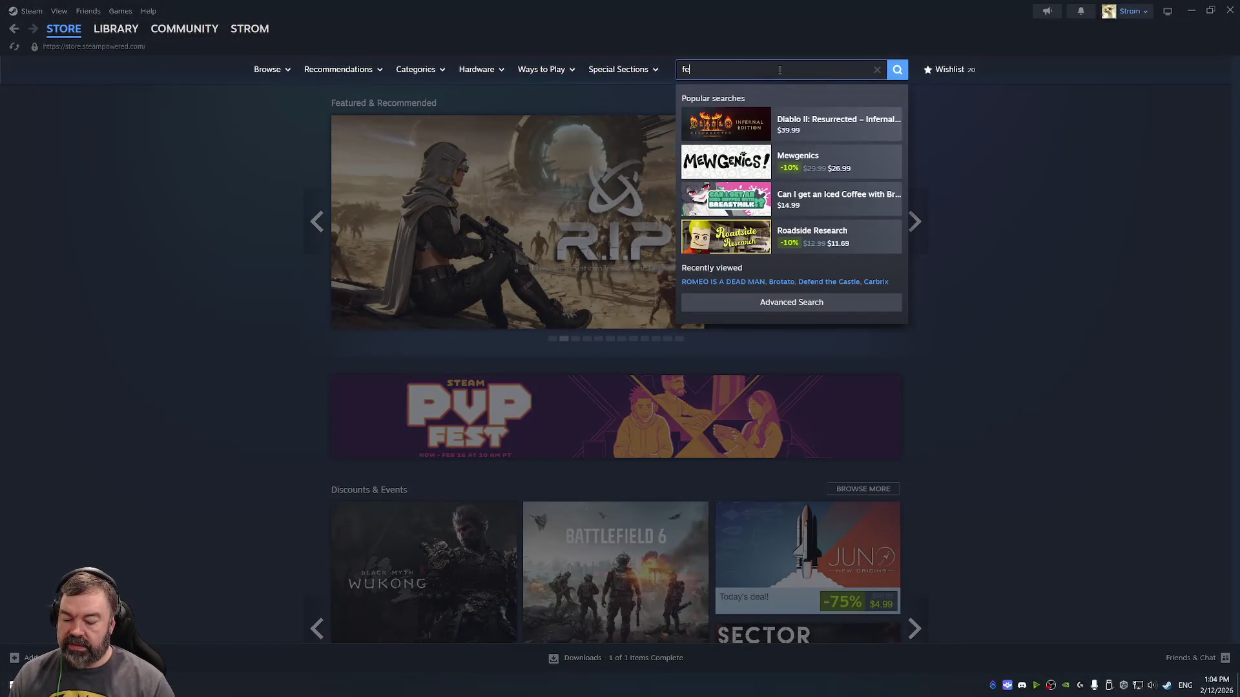
key(Down)
key(Down)
key(Return)
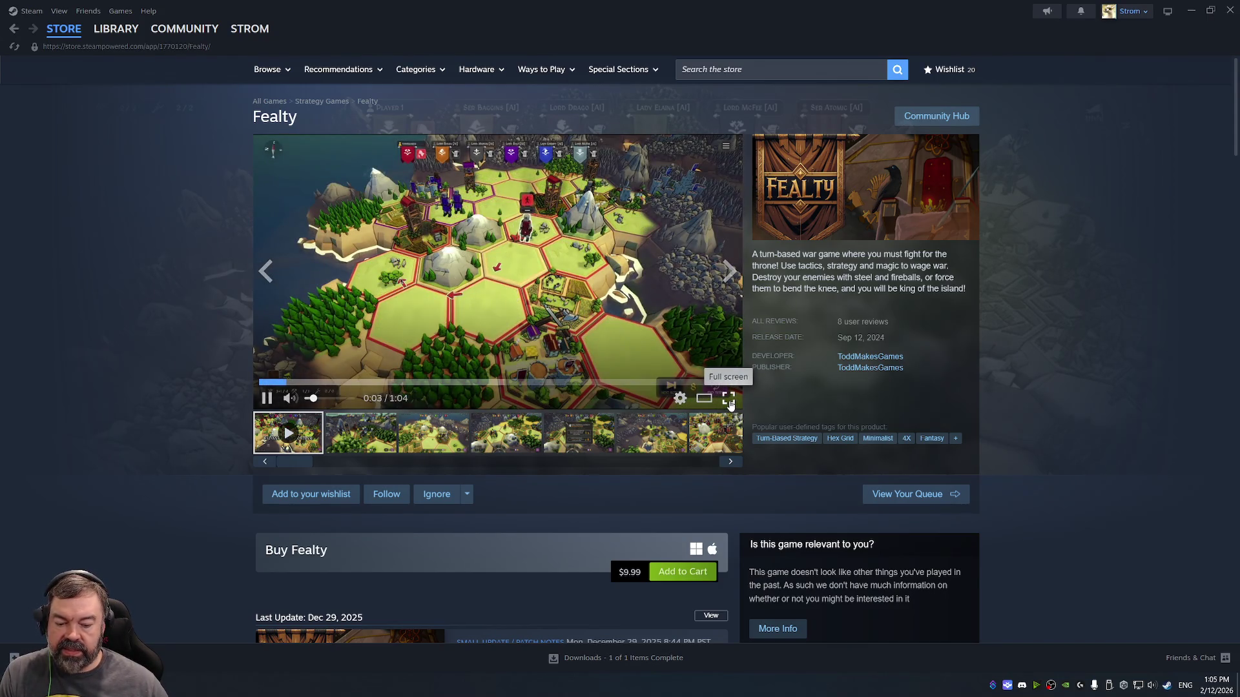
- Watch the Fealty trailer full screen, then list the developer's products via the Developer link
click(728, 399)
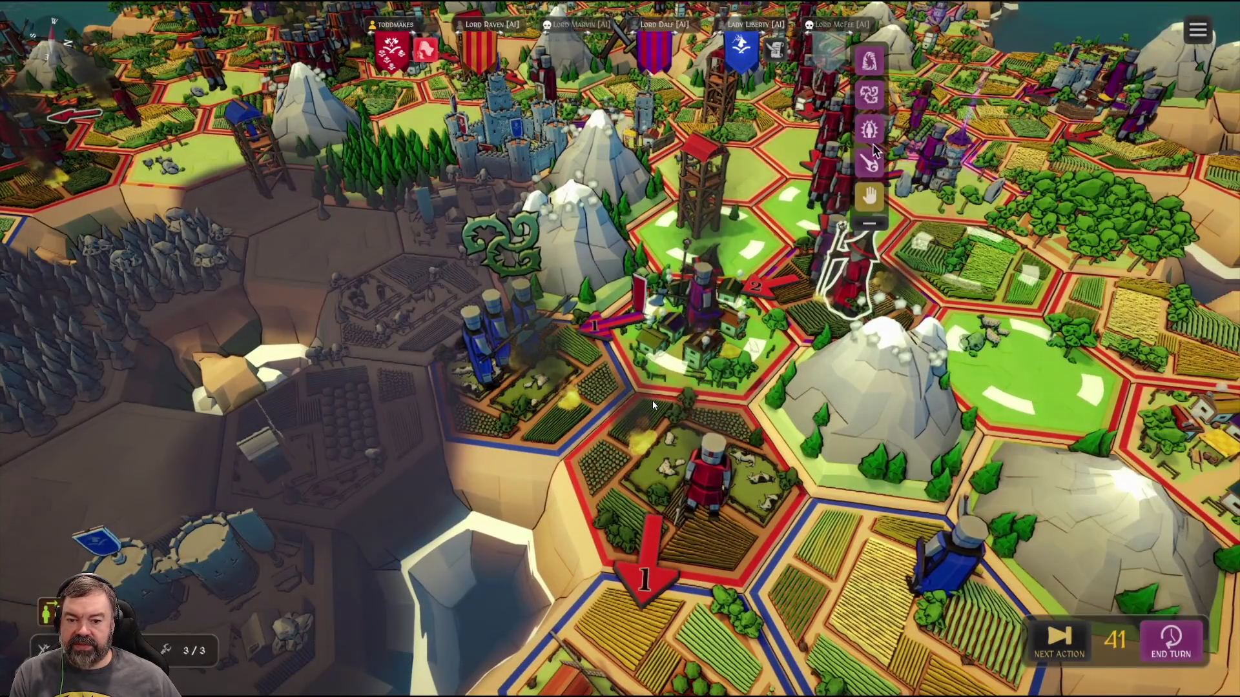
mouse_move(668, 414)
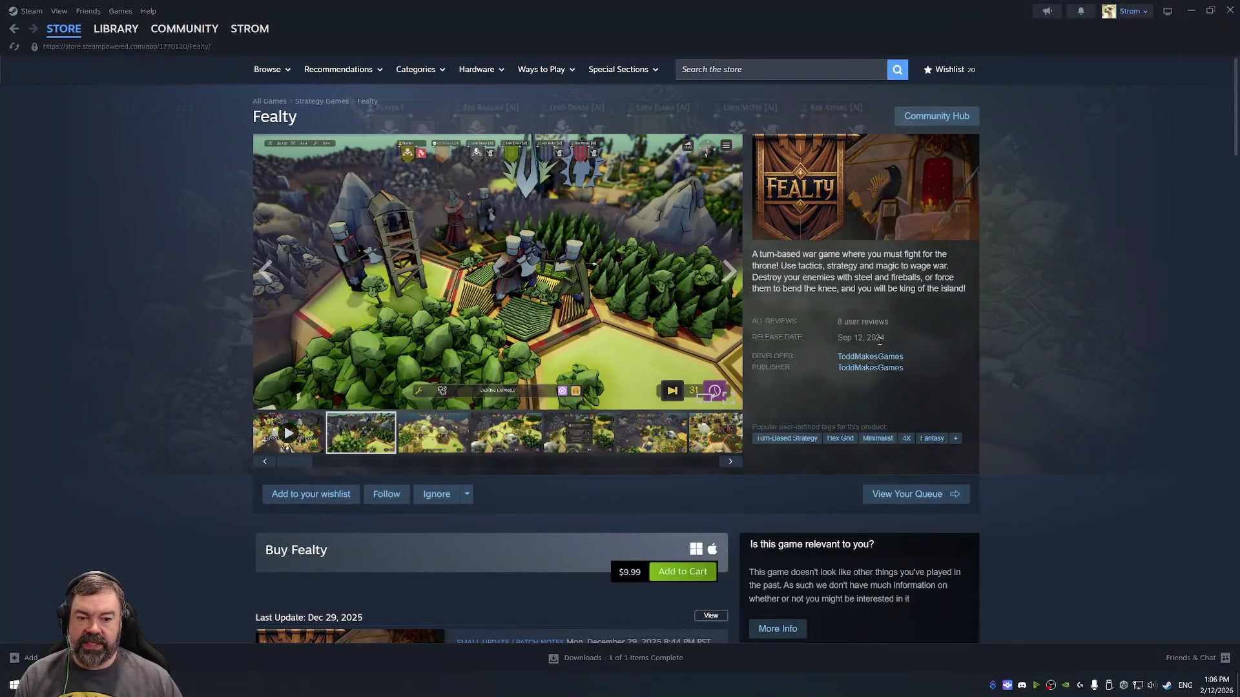
click(876, 358)
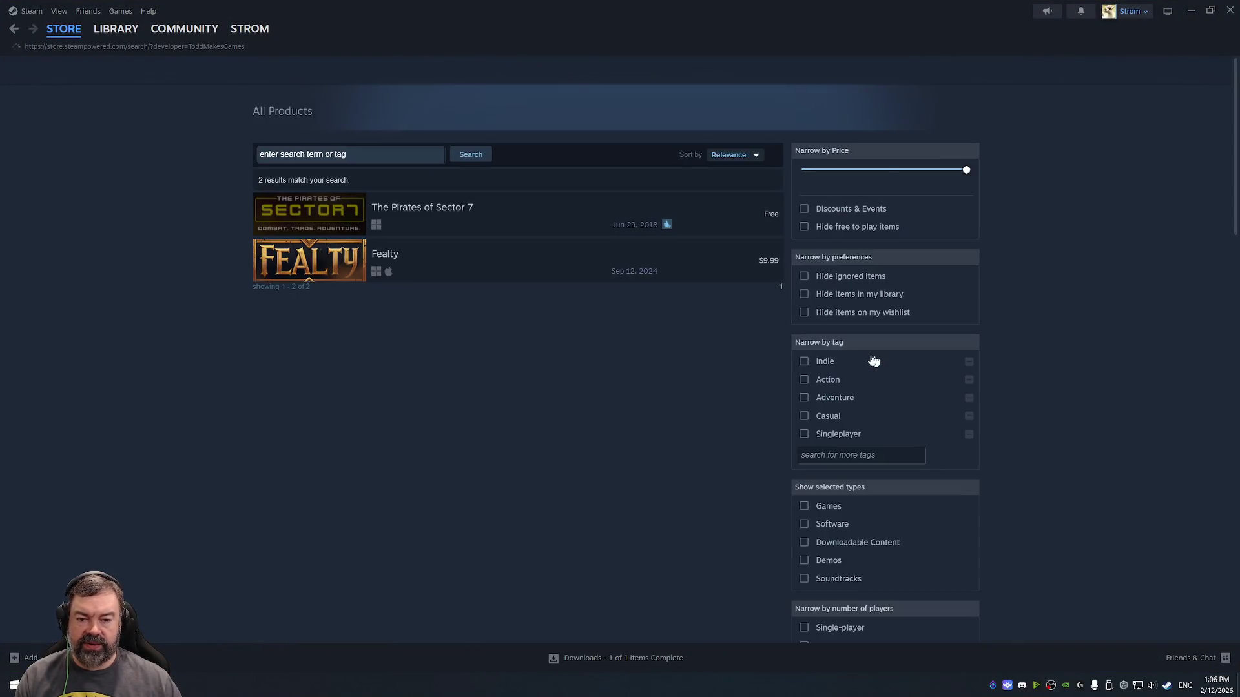
- Open The Pirates of Sector 7 from the results and watch its trailer full screen
mouse_move(470, 212)
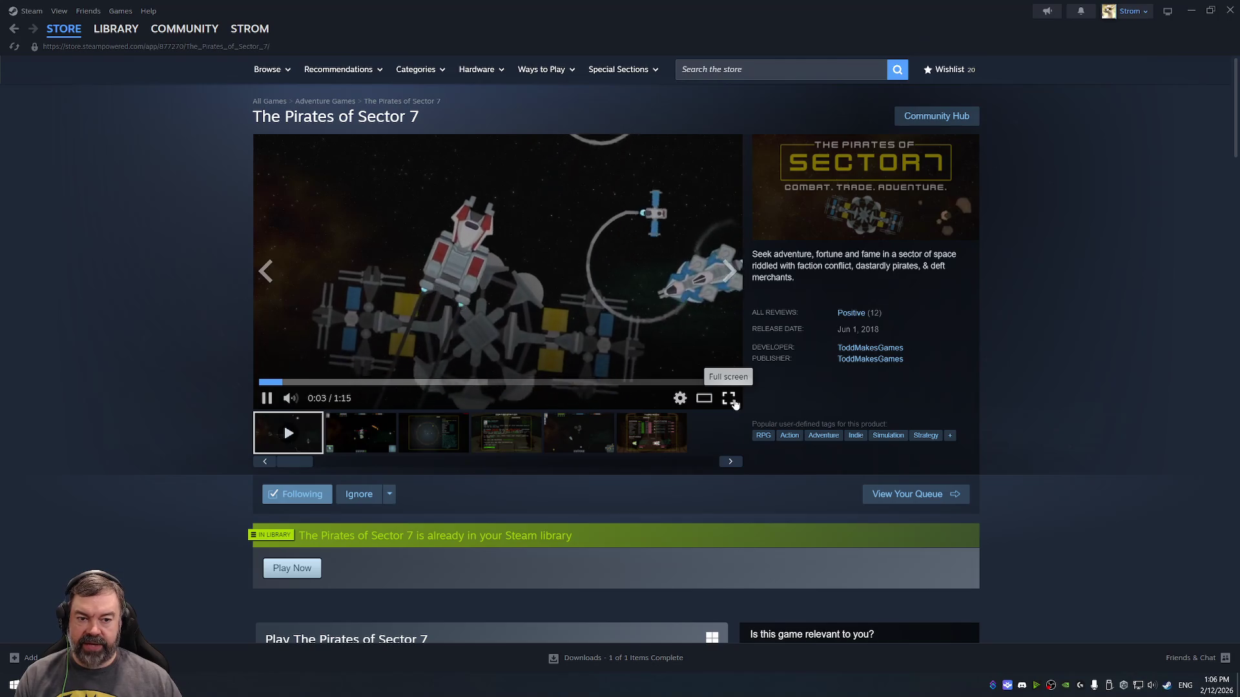
click(728, 399)
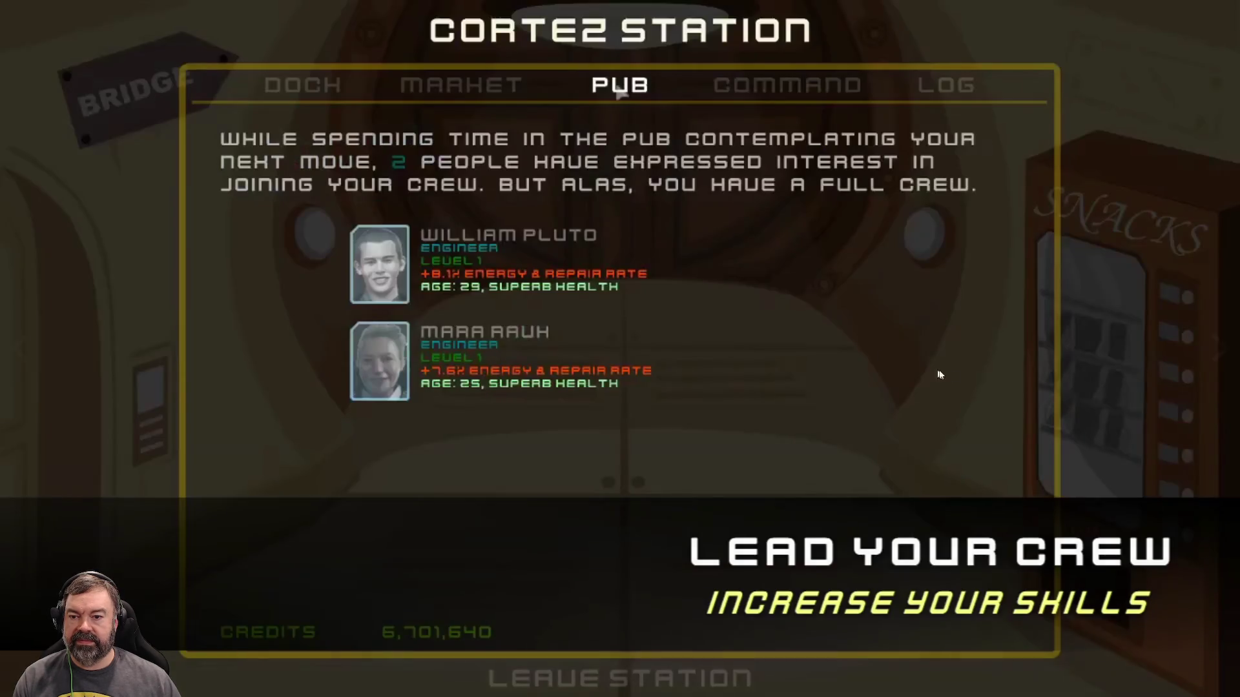
mouse_move(1003, 508)
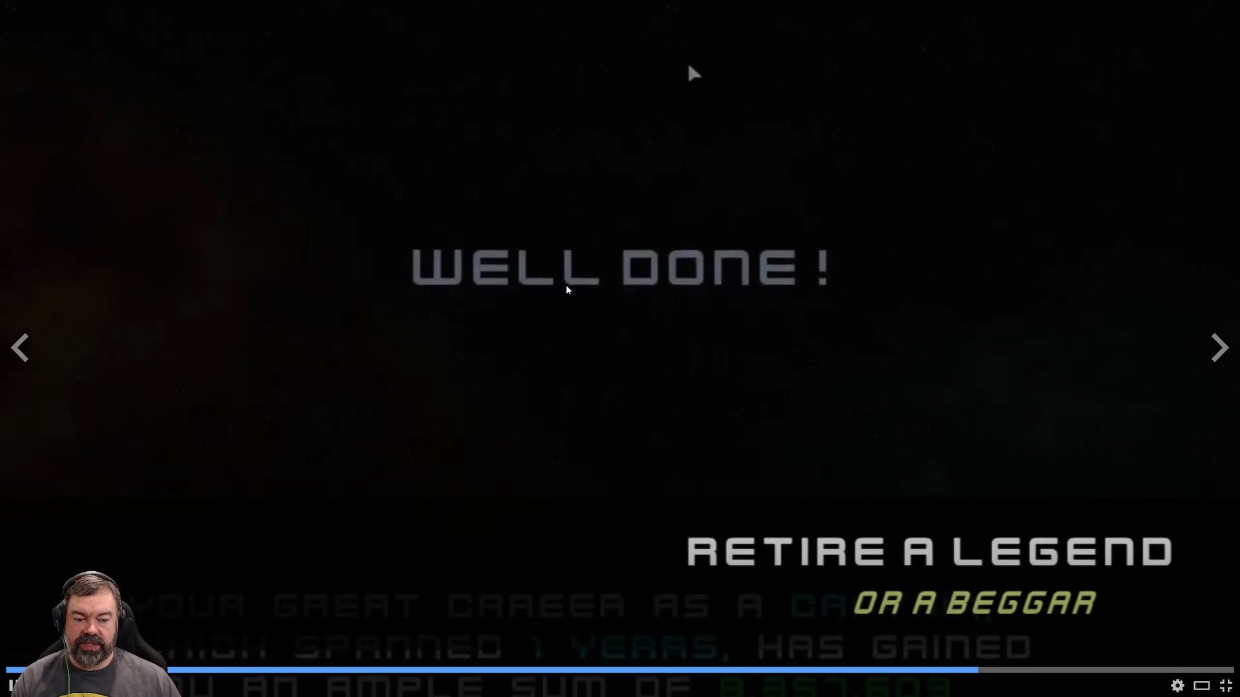
- Pause the Pirates of Sector 7 trailer, exit full screen, and browse the store page
click(606, 217)
key(Escape)
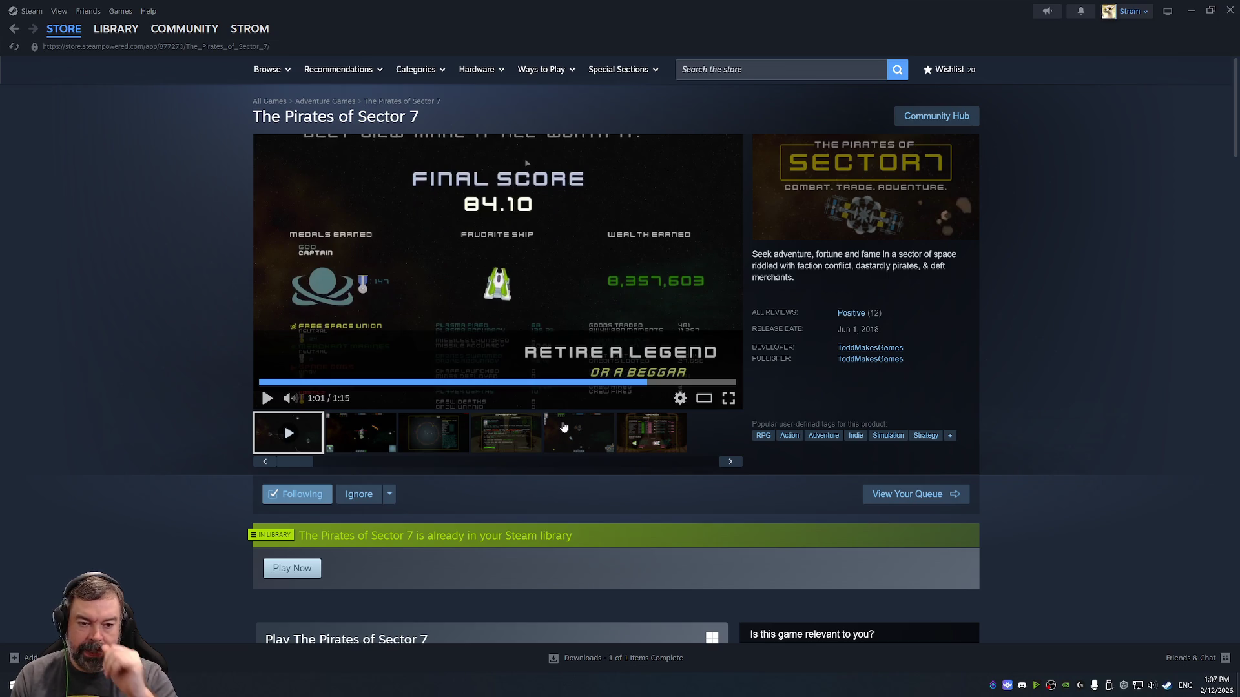
scroll(587, 388, down, 5)
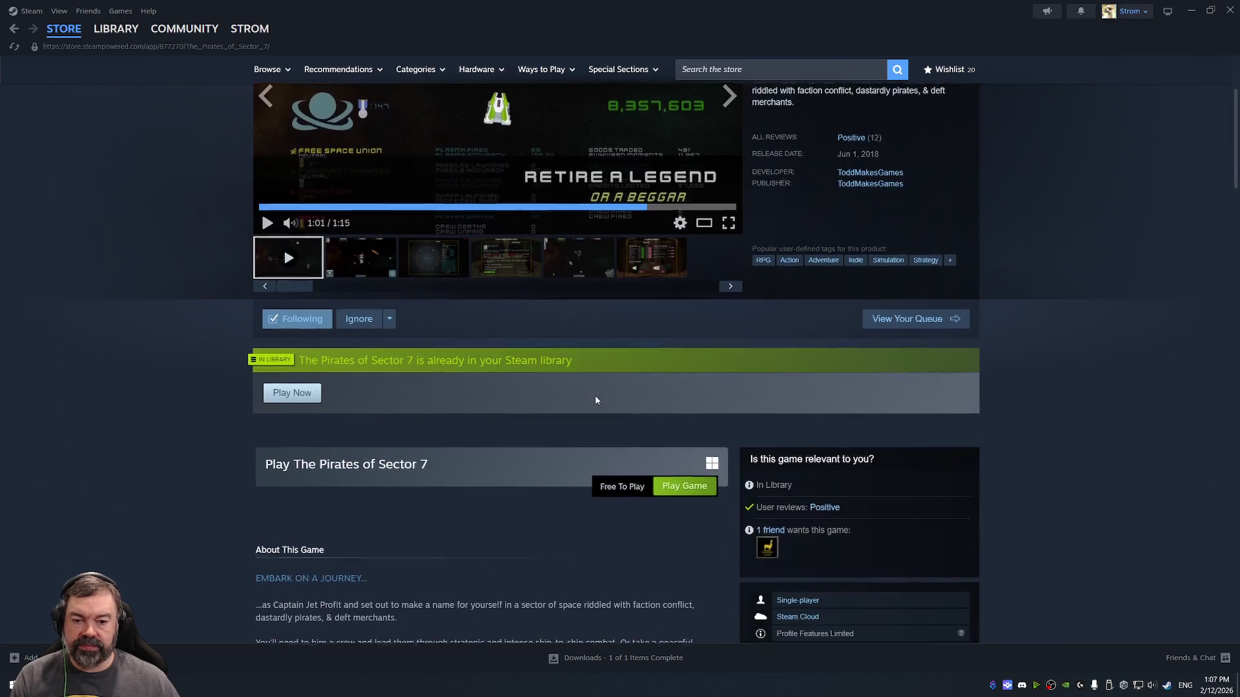
scroll(414, 380, down, 5)
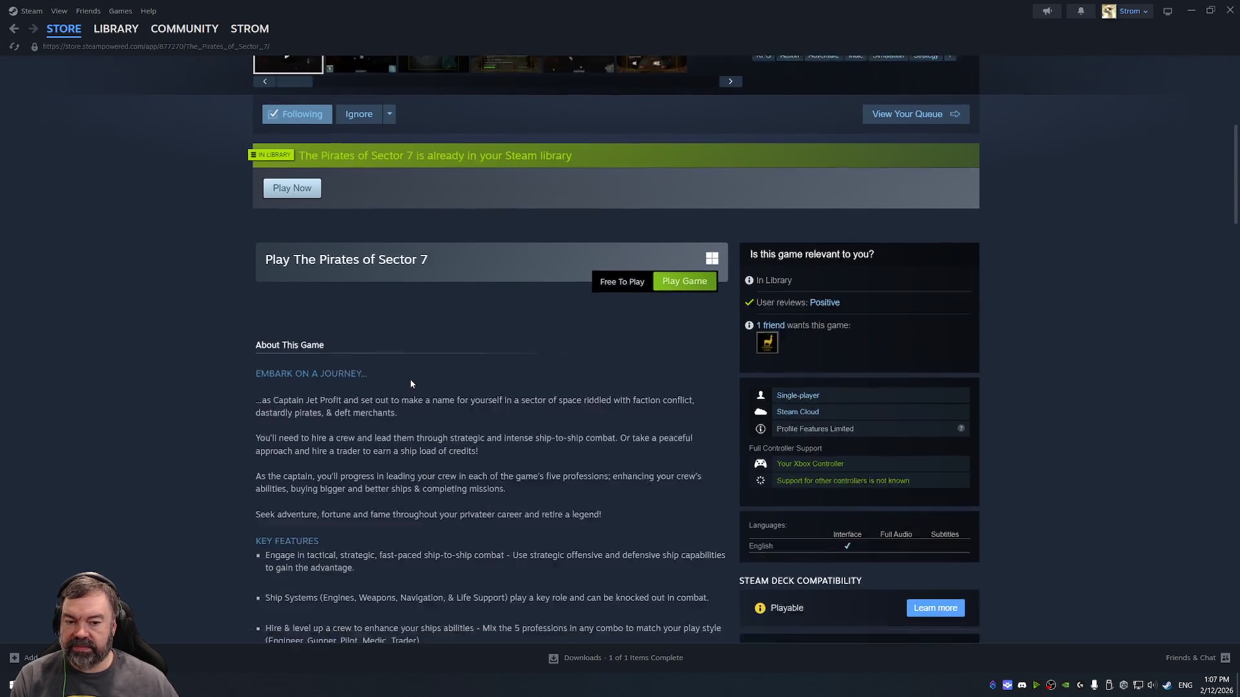
scroll(410, 384, up, 3)
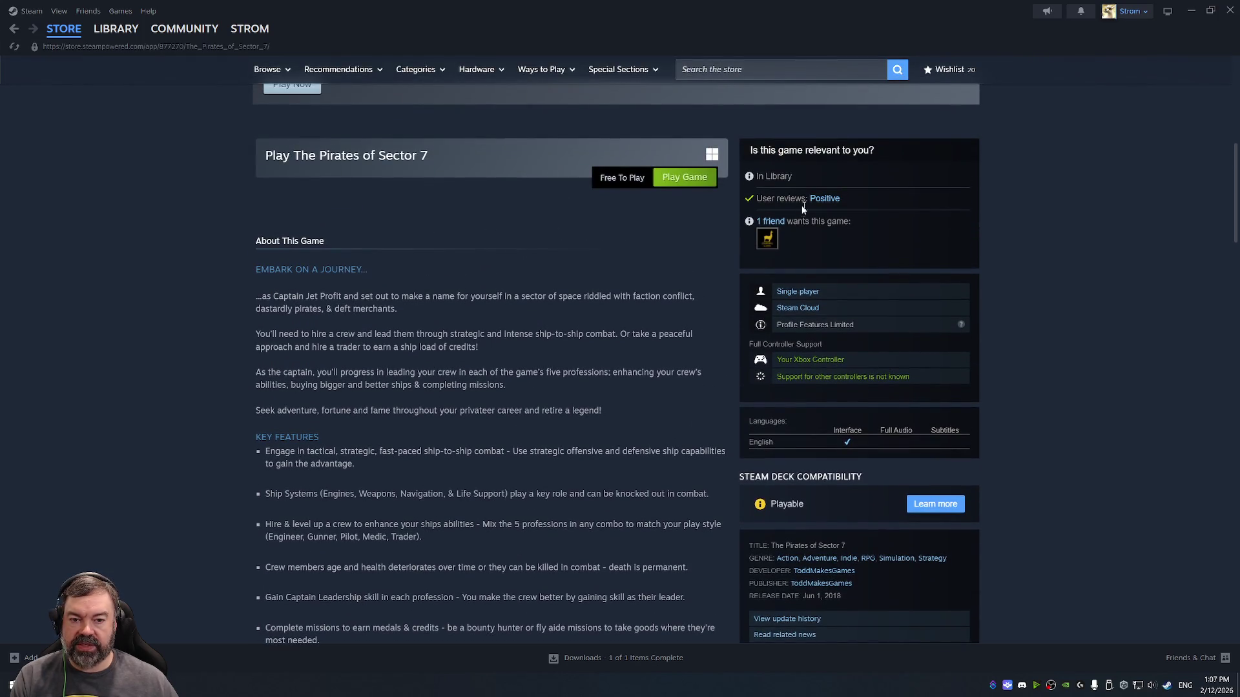
scroll(745, 248, up, 5)
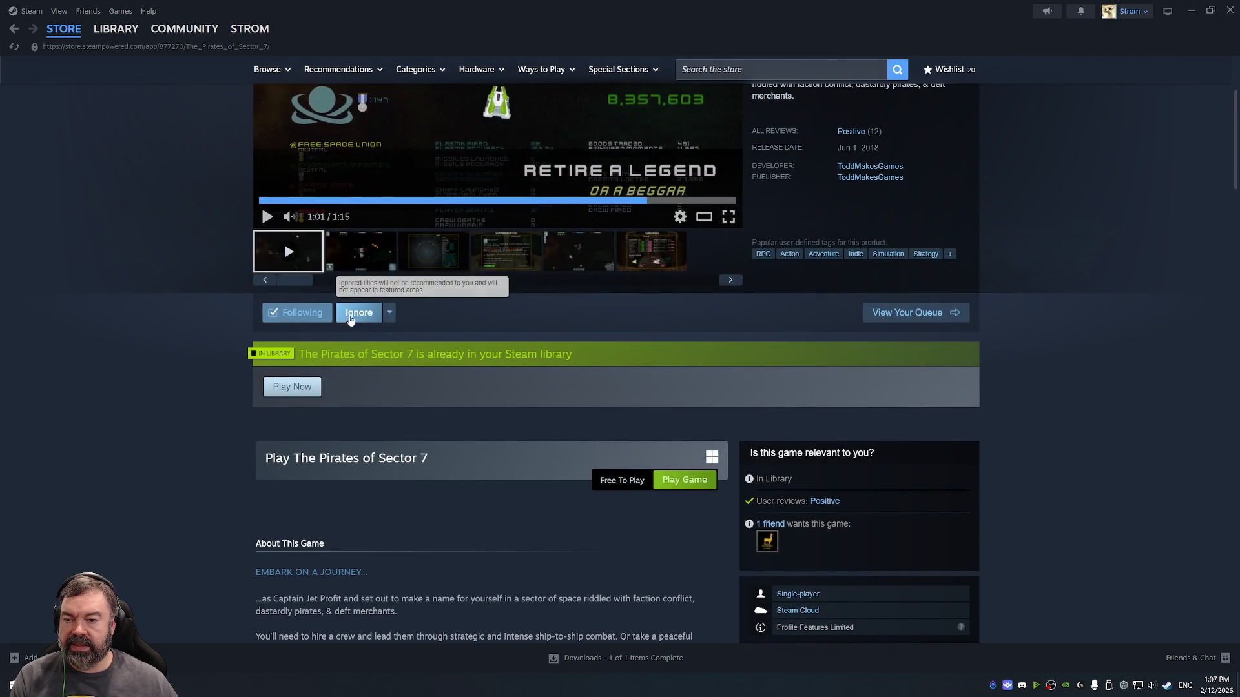
mouse_move(390, 312)
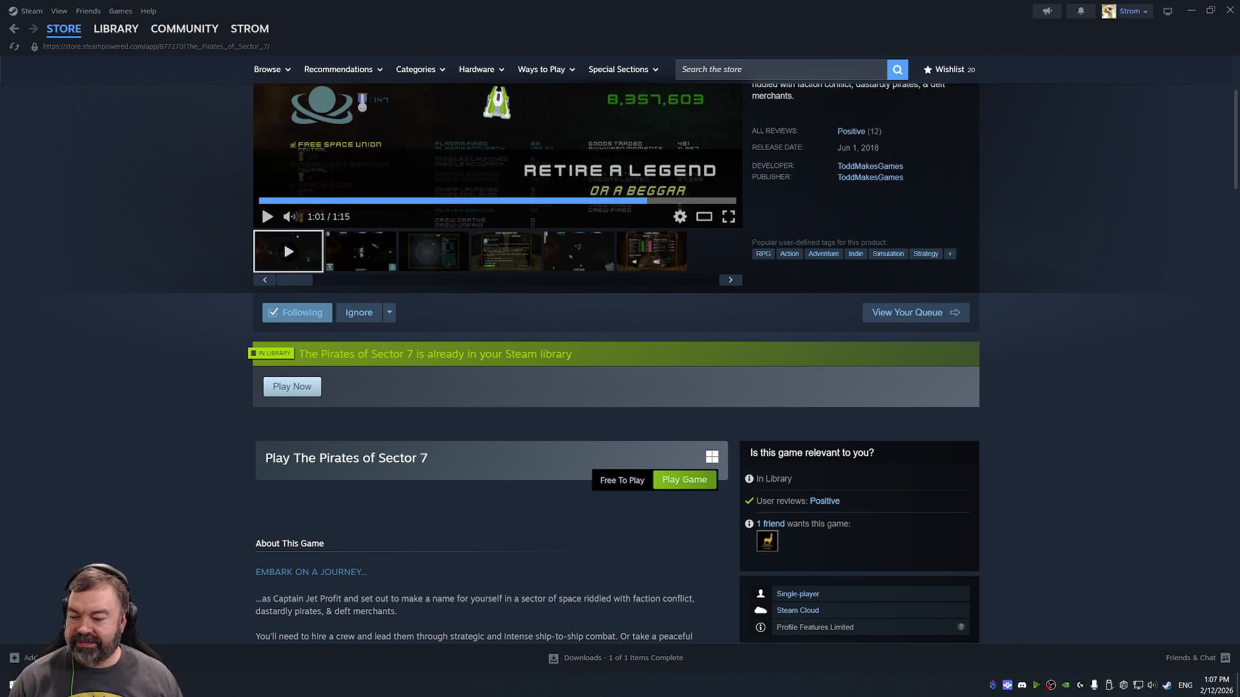
- Launch Unity Hub by searching 'utility' from the Start menu
key(super)
text(utility)
key(Return)
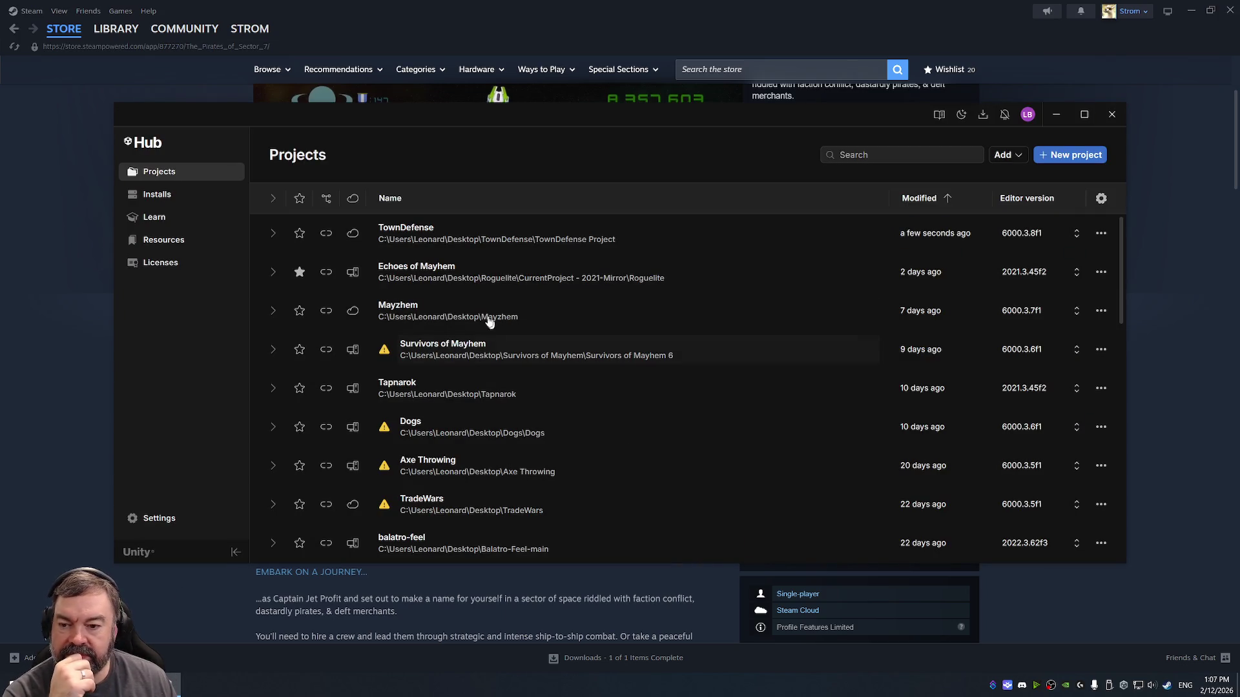
- Open Ultra Star Defense with editor 6000.3.8f1, confirming the version change and upgrade
scroll(481, 375, down, 3)
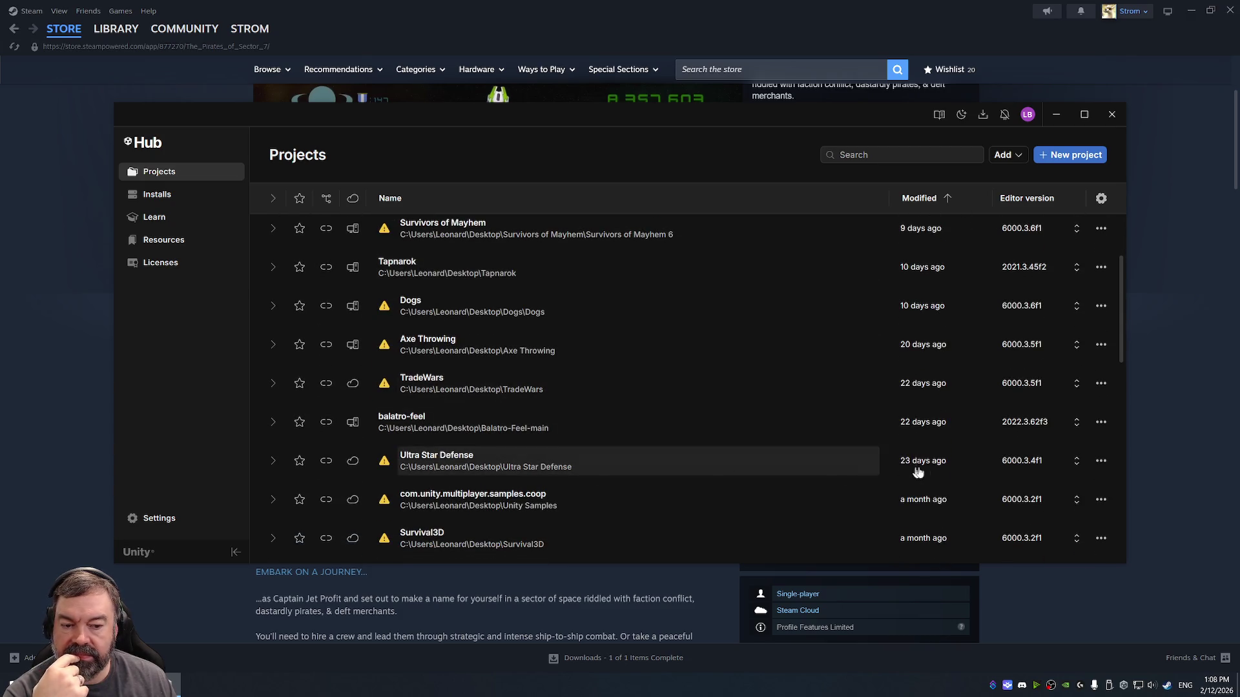
click(1031, 462)
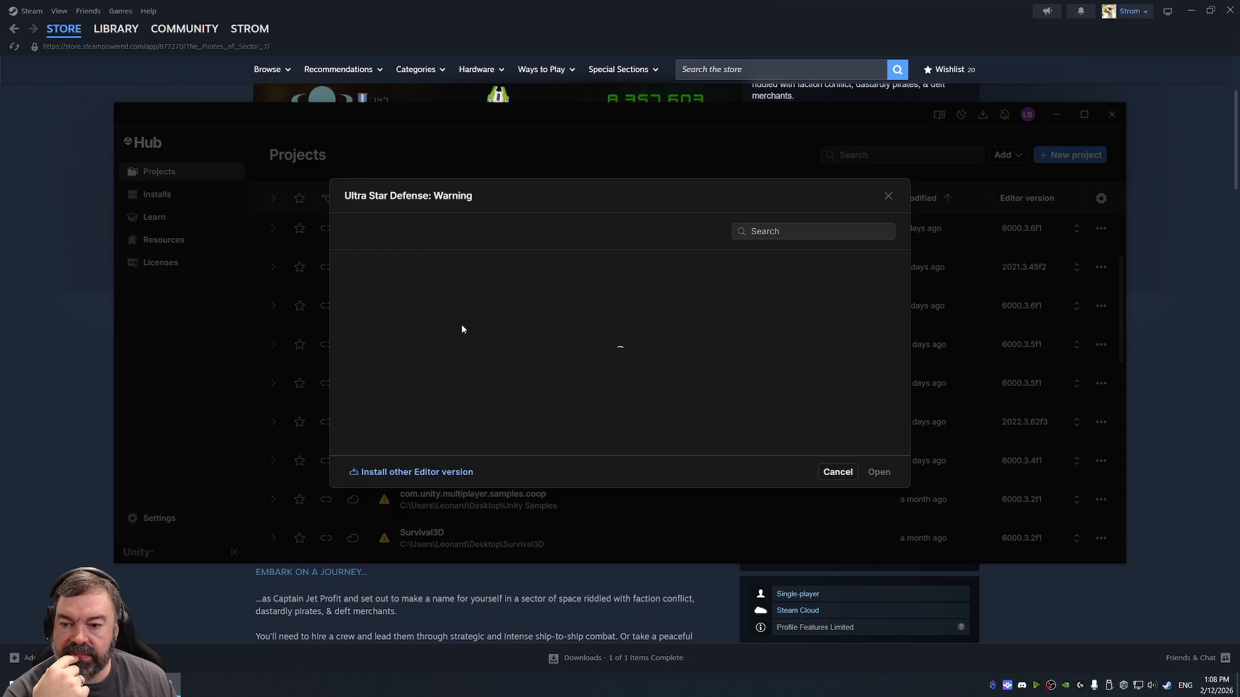
click(496, 414)
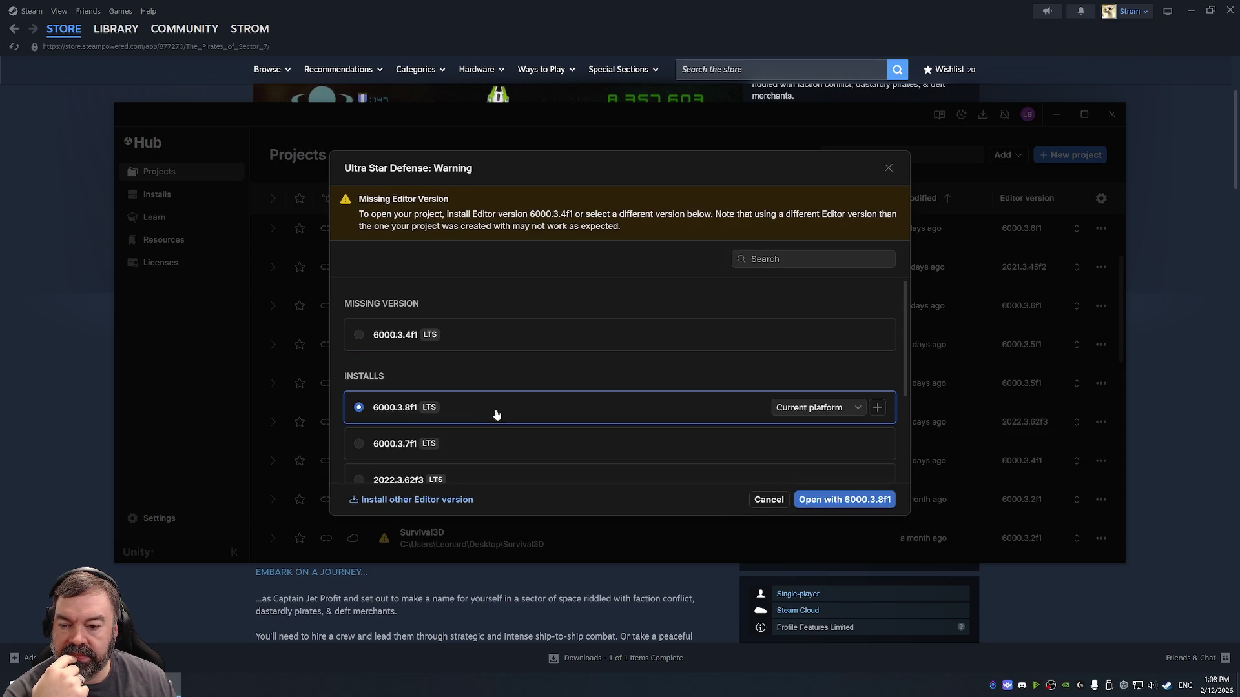
click(843, 500)
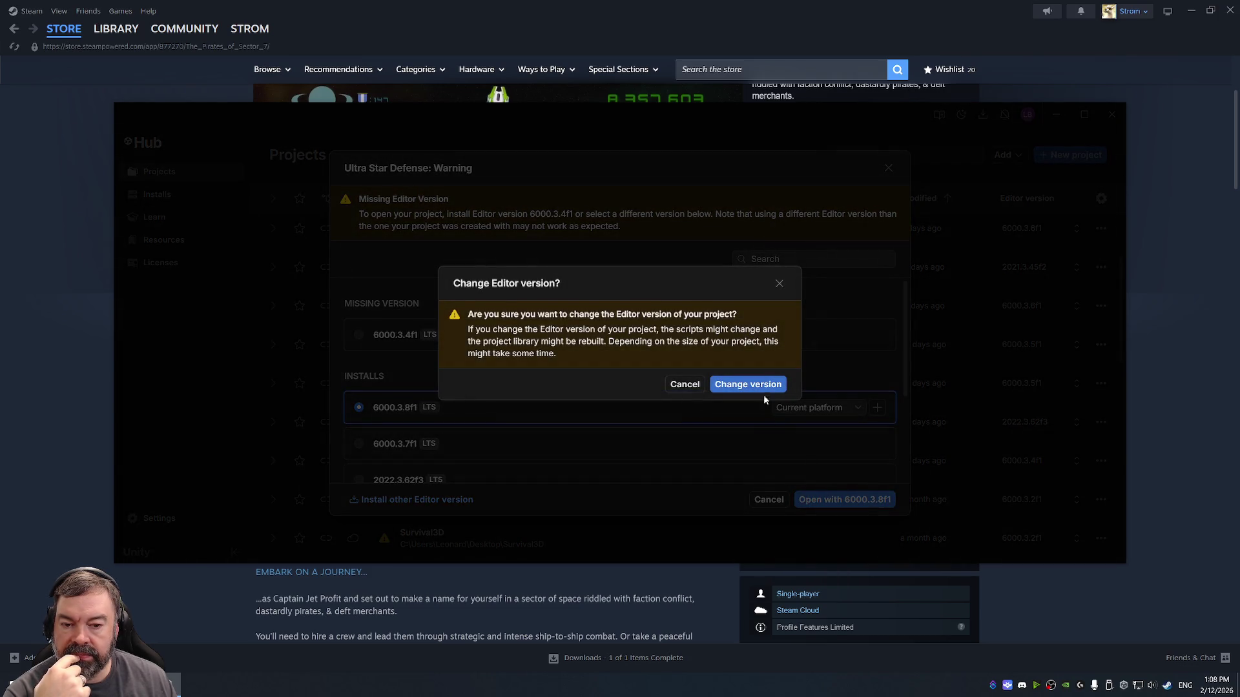
click(759, 386)
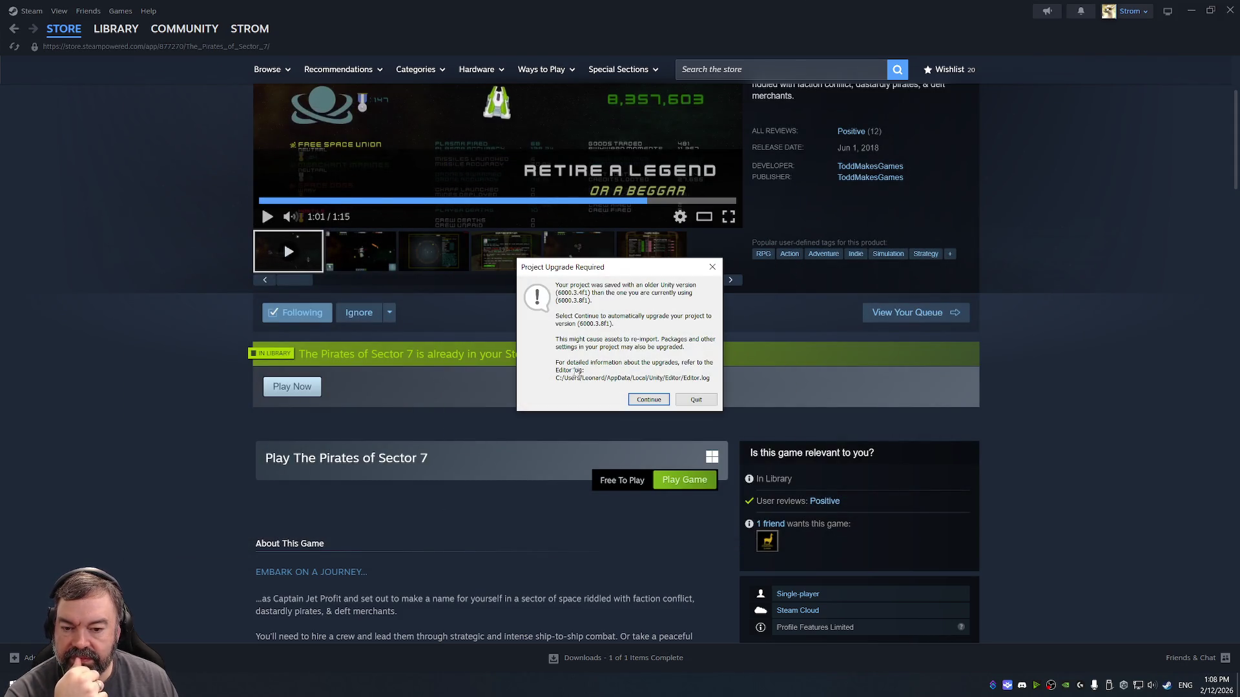
click(662, 400)
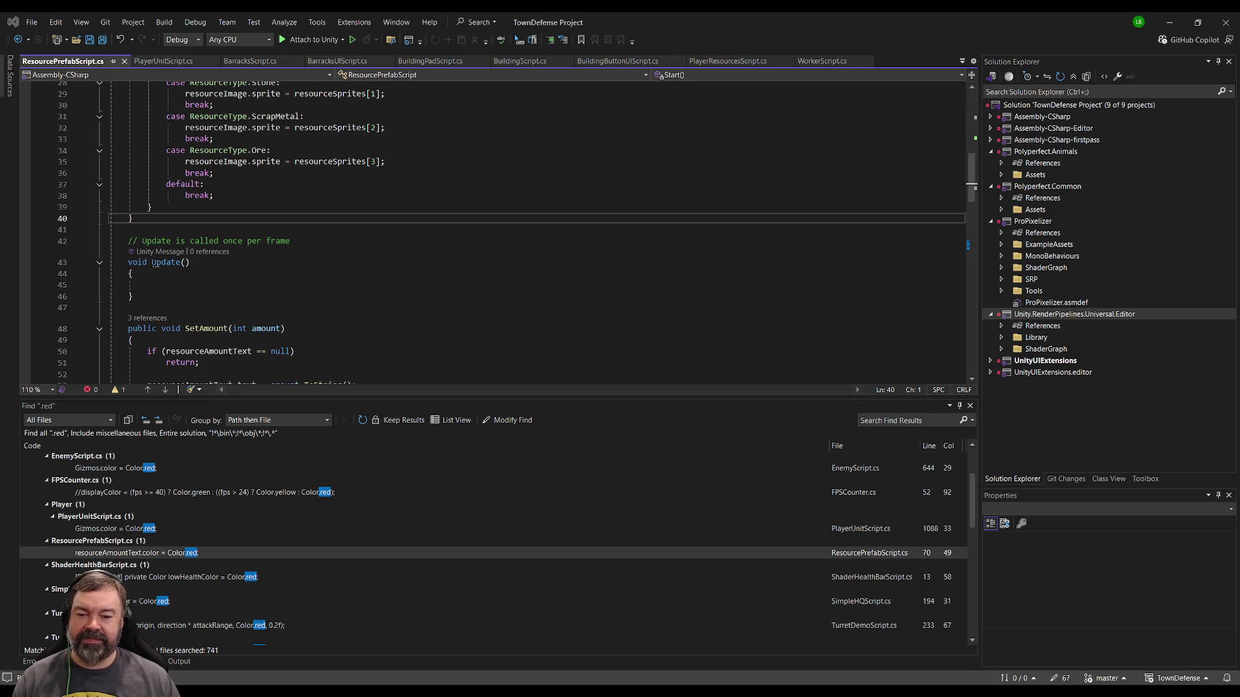
- Switch from Visual Studio to the Unity editor running Ultra Star Defense
key(alt+Tab)
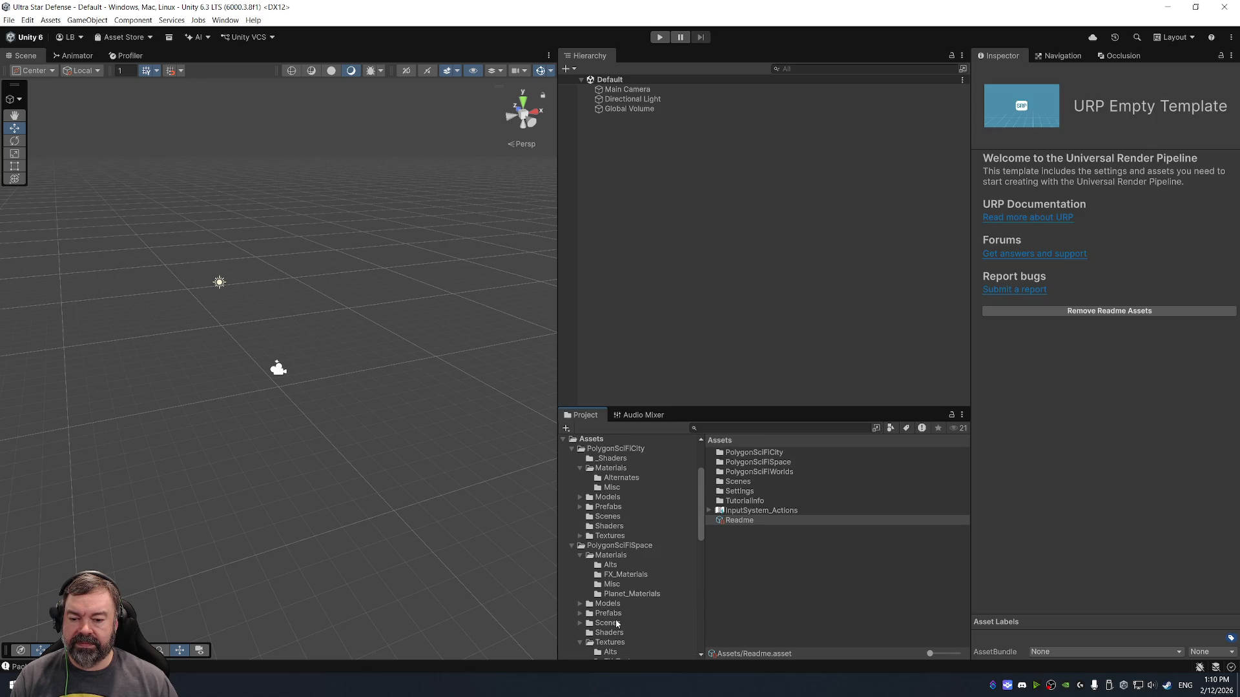
- Browse the PolygonSciFiSpace Prefabs and Scenes folders and select the Default scene
click(610, 614)
scroll(623, 555, down, 8)
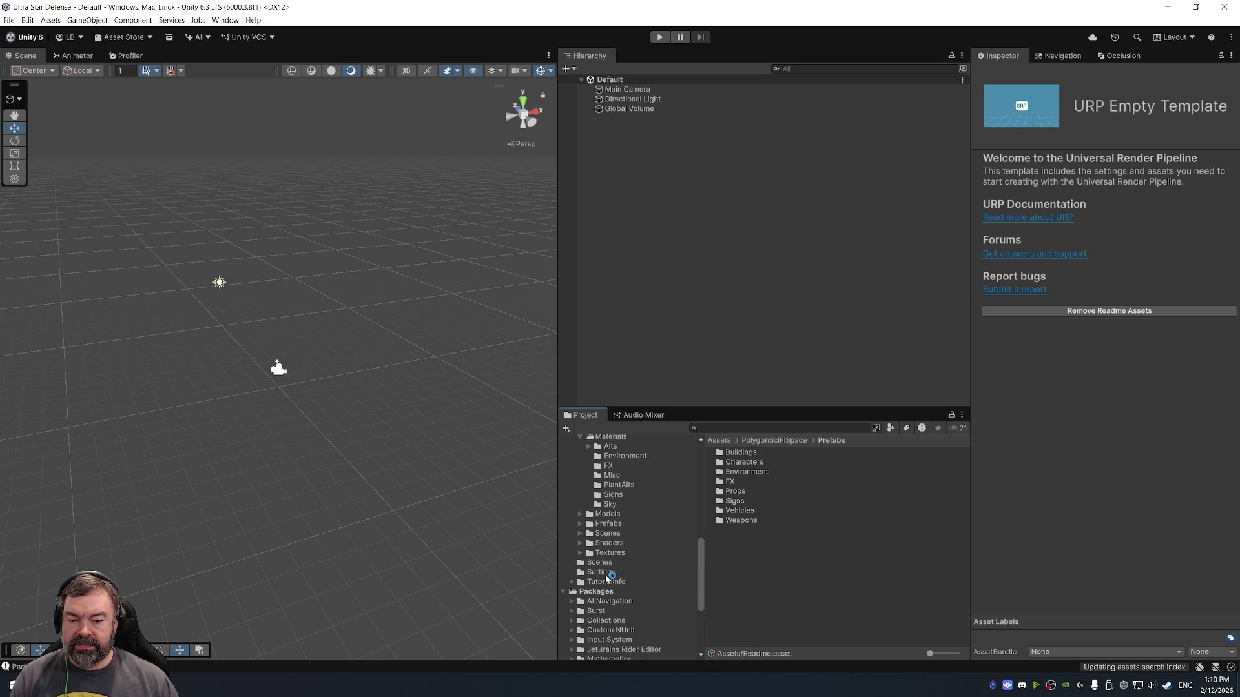
click(599, 562)
click(729, 453)
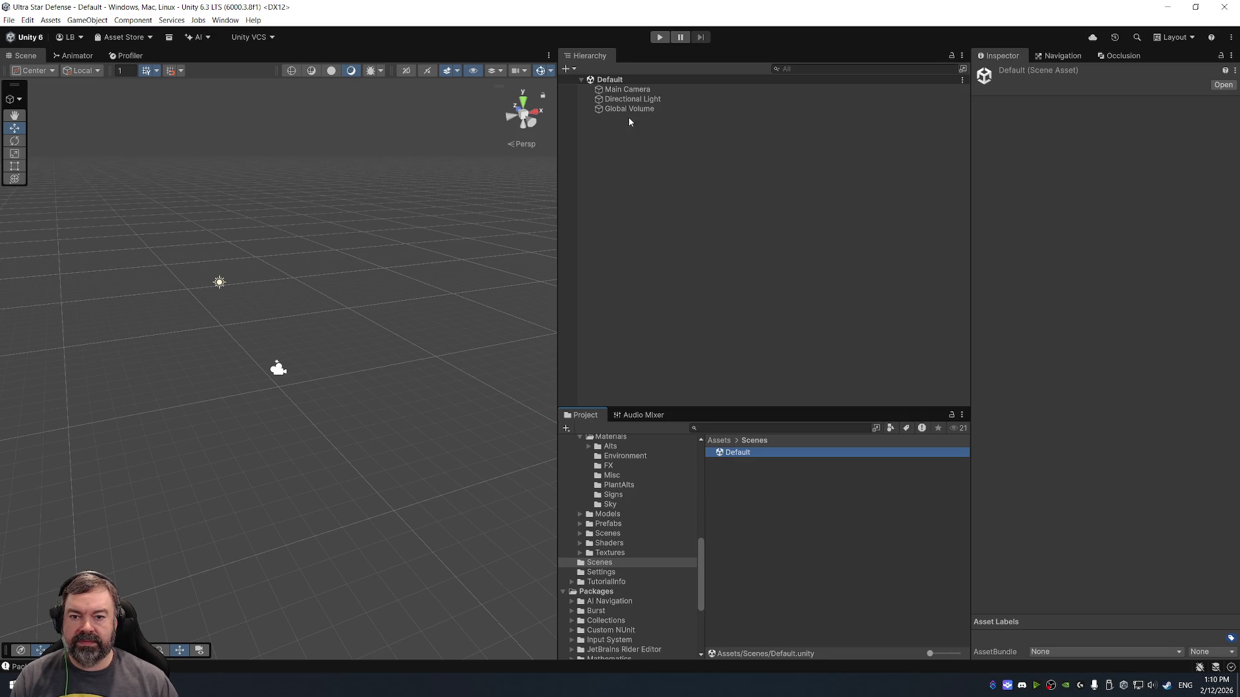
- Inspect the Main Camera's settings, then dismiss the JavaScript error message
click(651, 91)
scroll(1053, 332, down, 3)
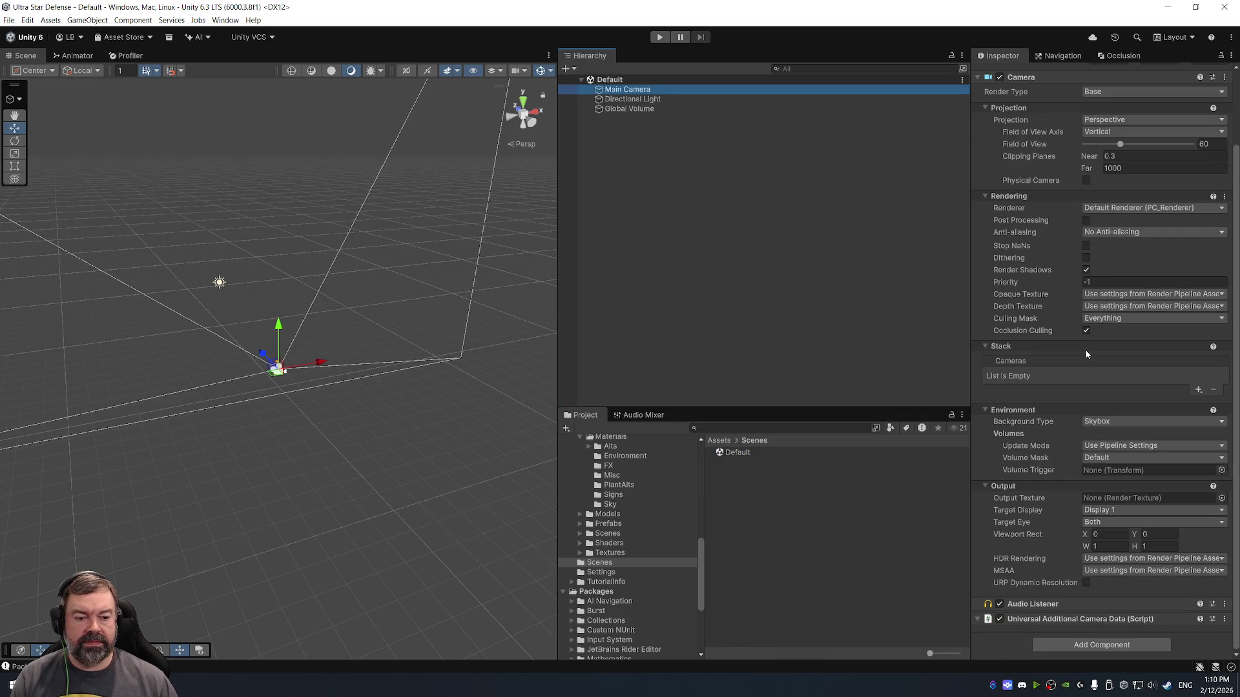
scroll(620, 526, up, 8)
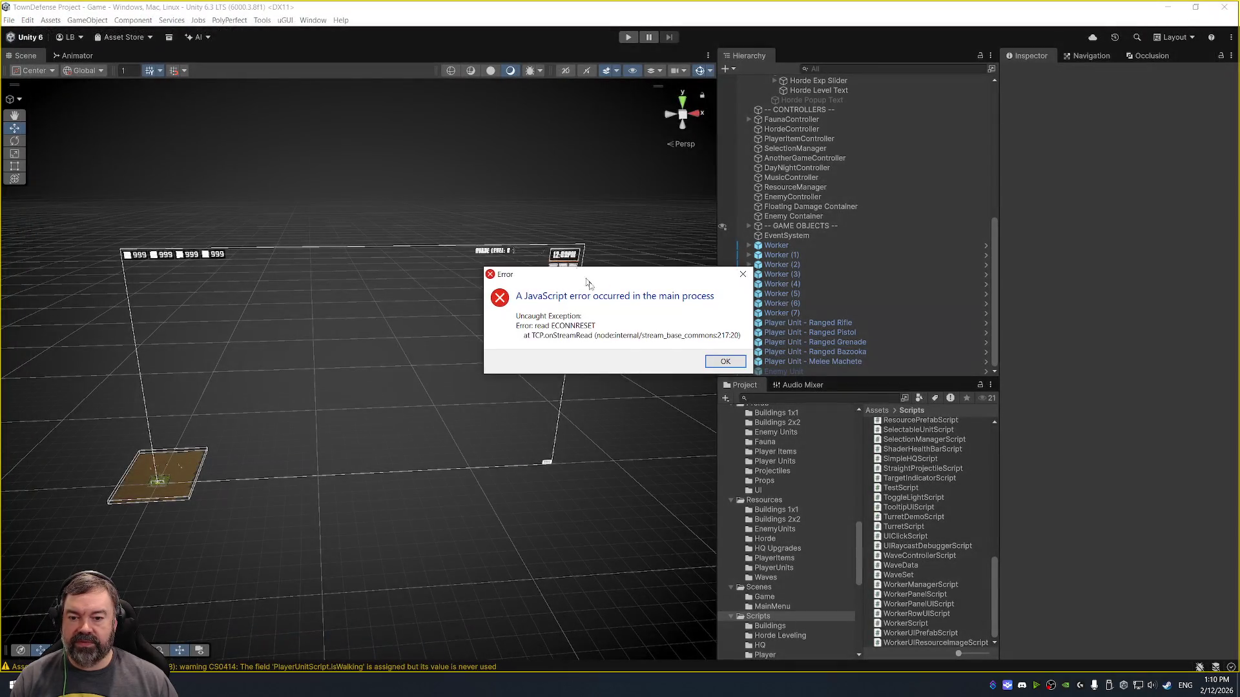
click(724, 362)
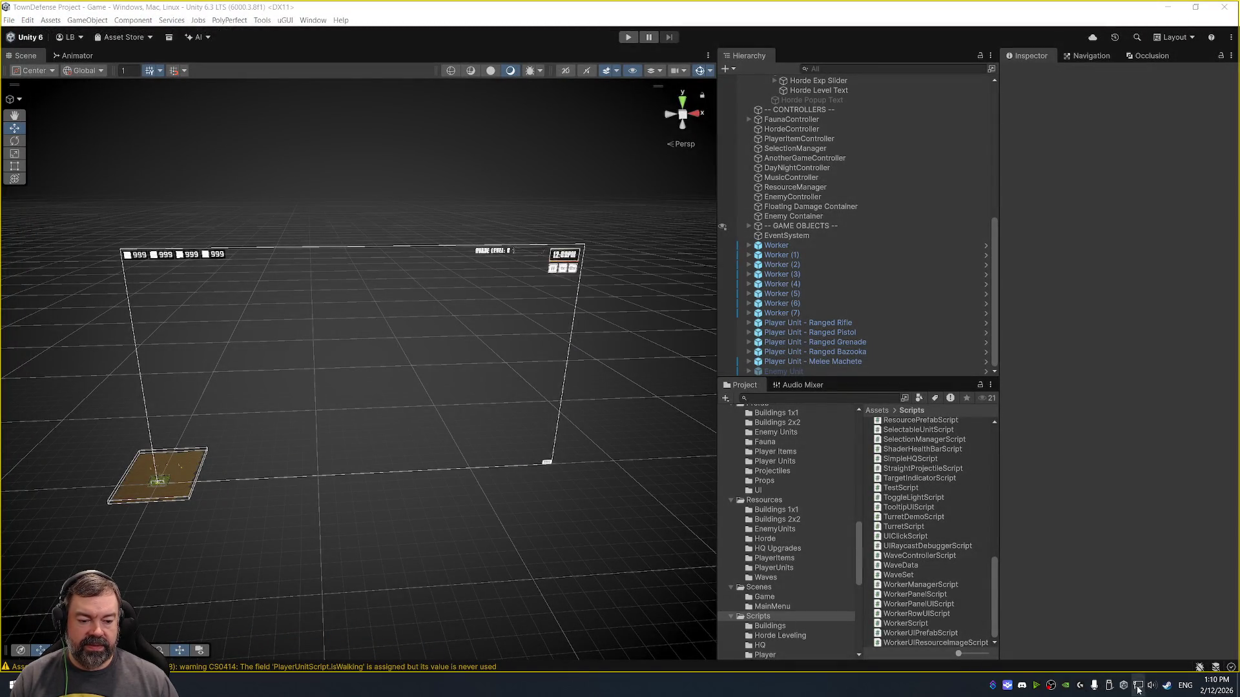
- Open TradeWars in editor 6000.3.8f1, accept the upgrade, and bring up the taskbar menu for Task Manager
click(1138, 688)
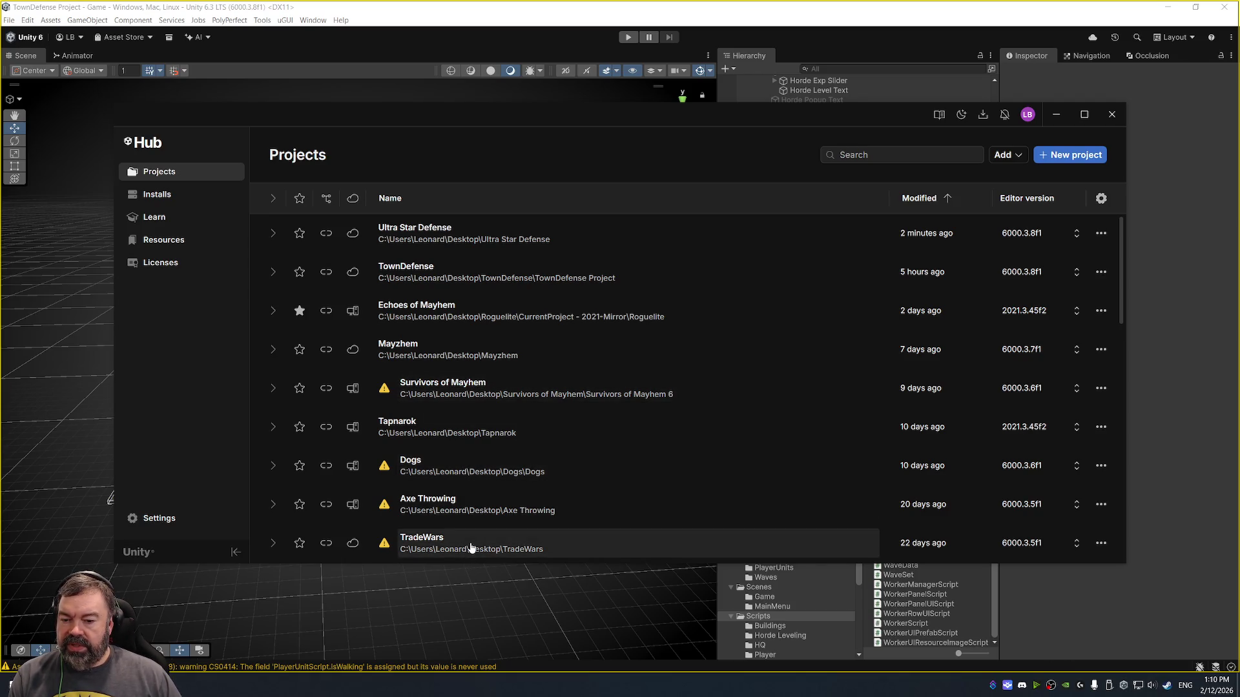
click(1013, 543)
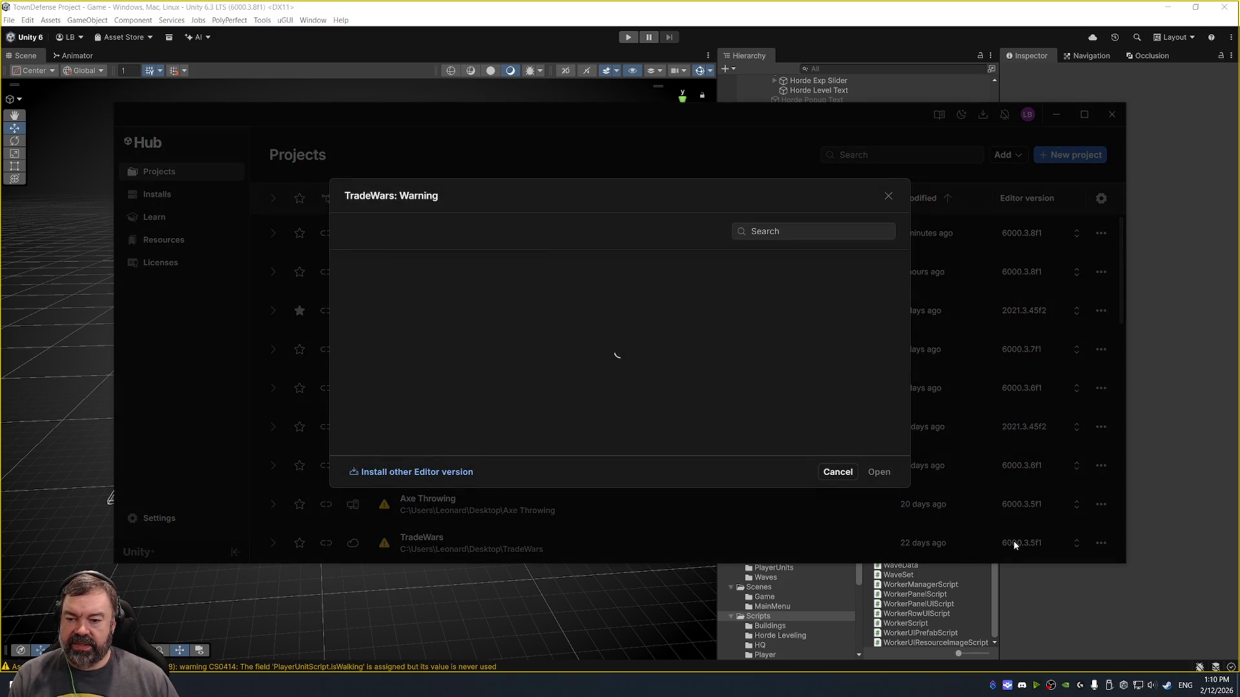
click(457, 420)
click(821, 501)
click(747, 385)
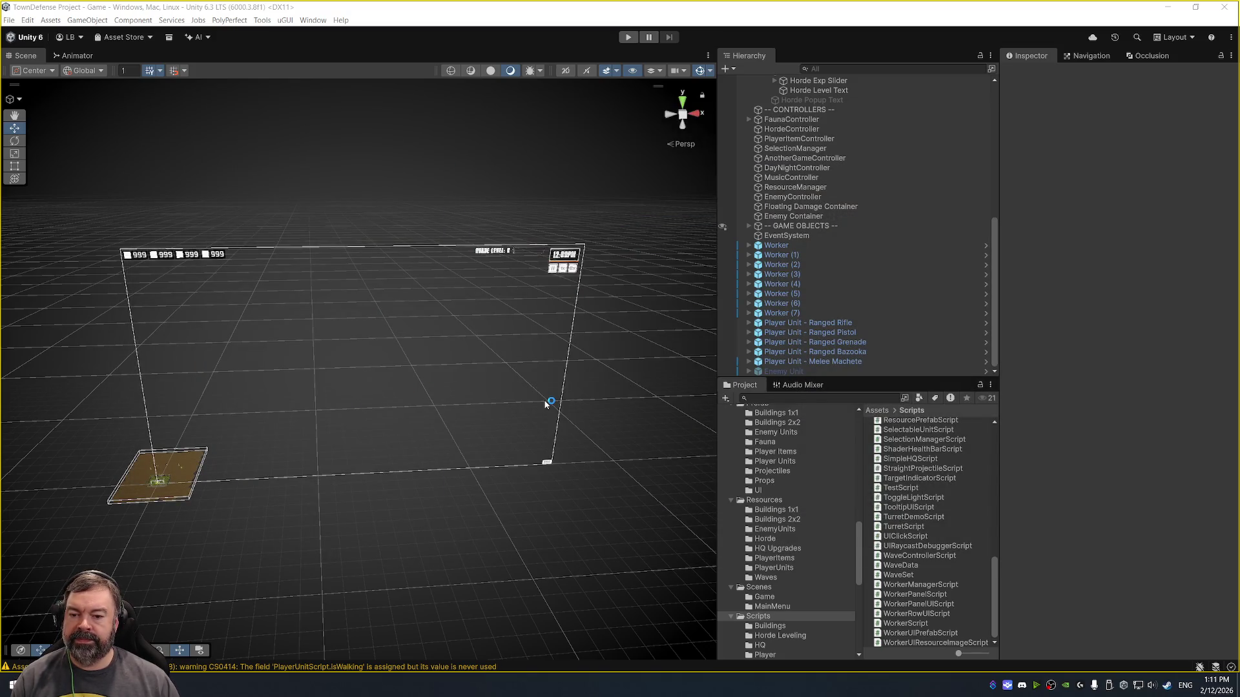
click(647, 399)
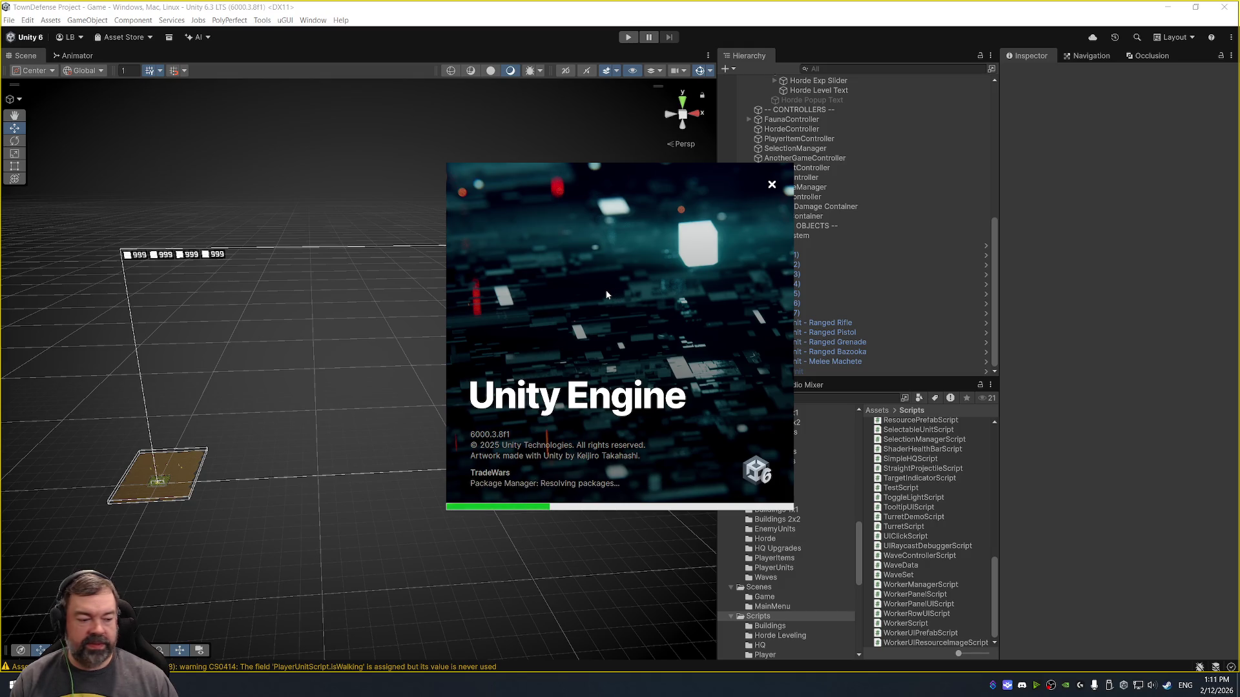
right_click(760, 692)
click(818, 654)
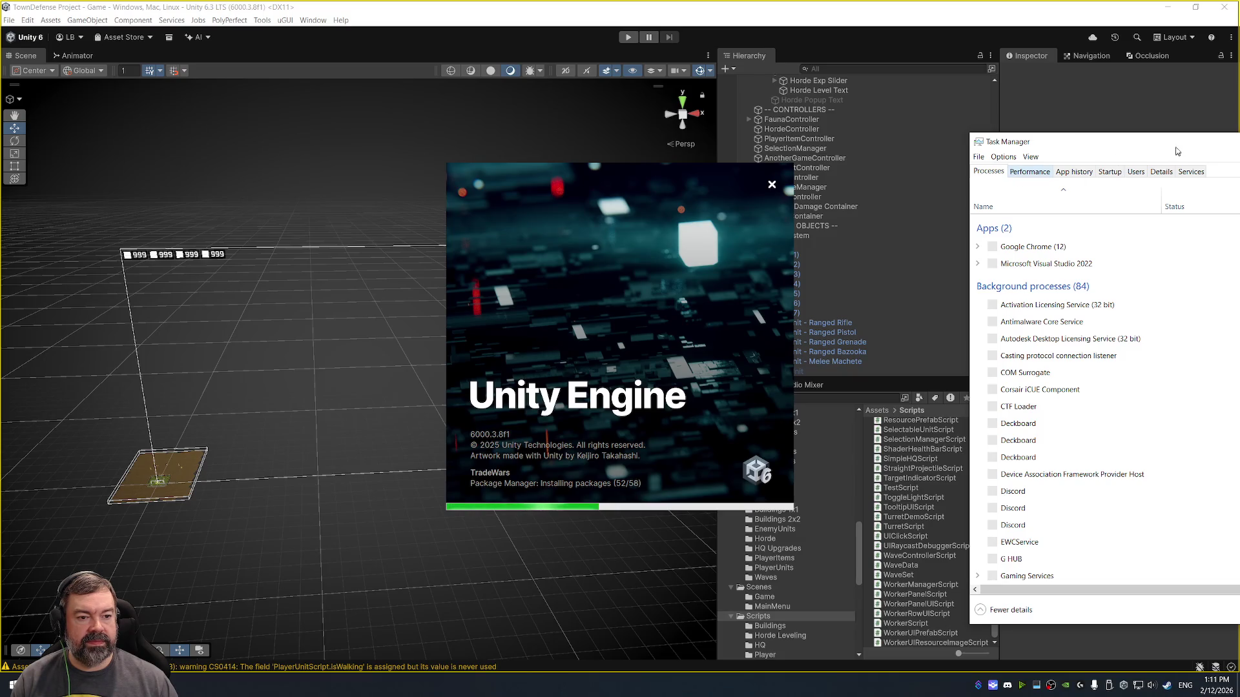
click(1026, 170)
mouse_move(1156, 147)
mouse_down()
mouse_move(743, 129)
mouse_move(807, 118)
mouse_up()
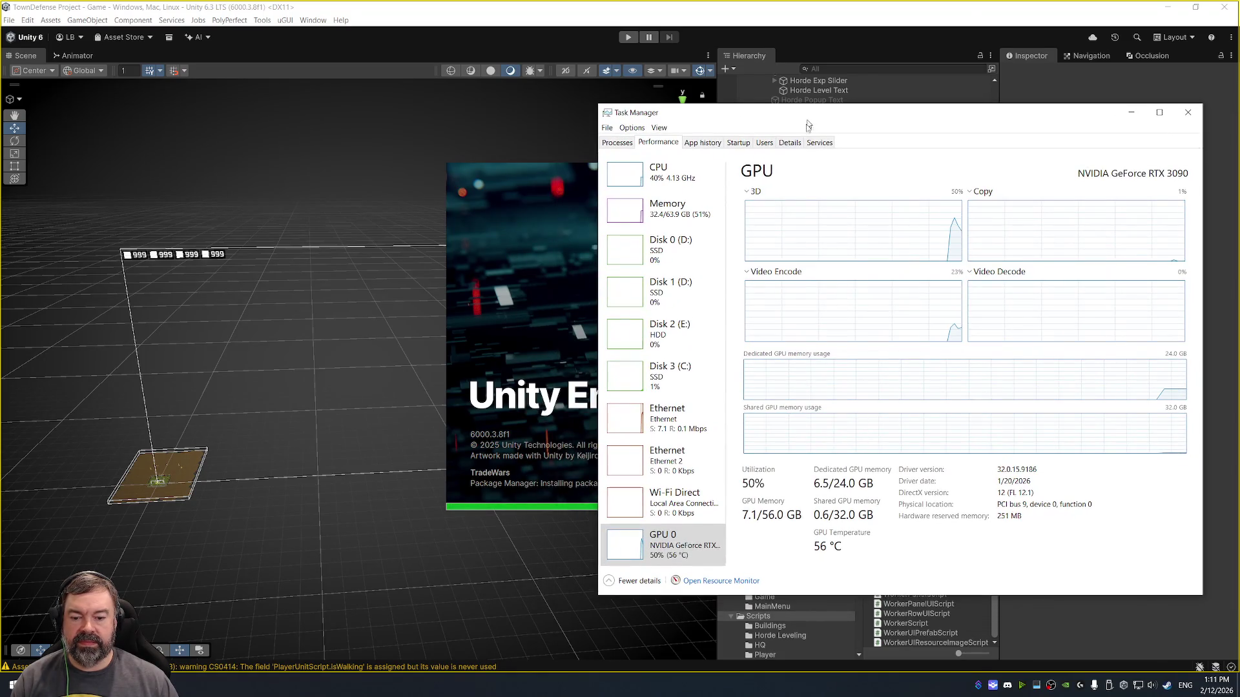
click(657, 181)
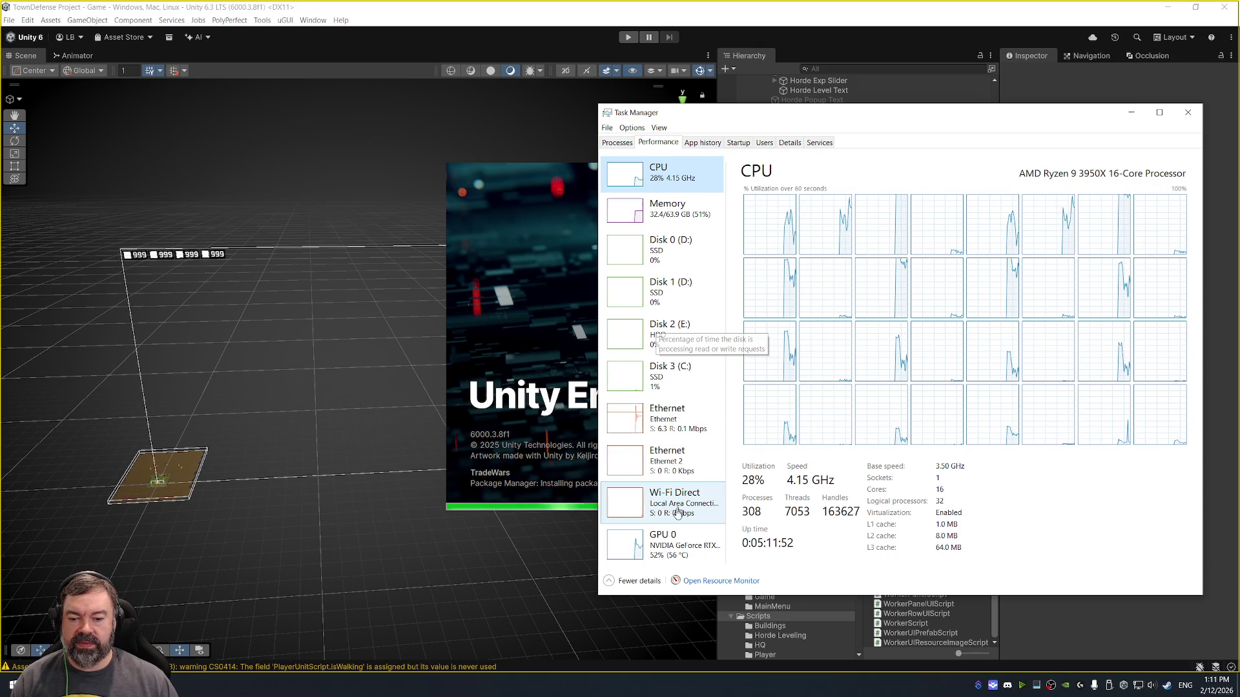
click(670, 536)
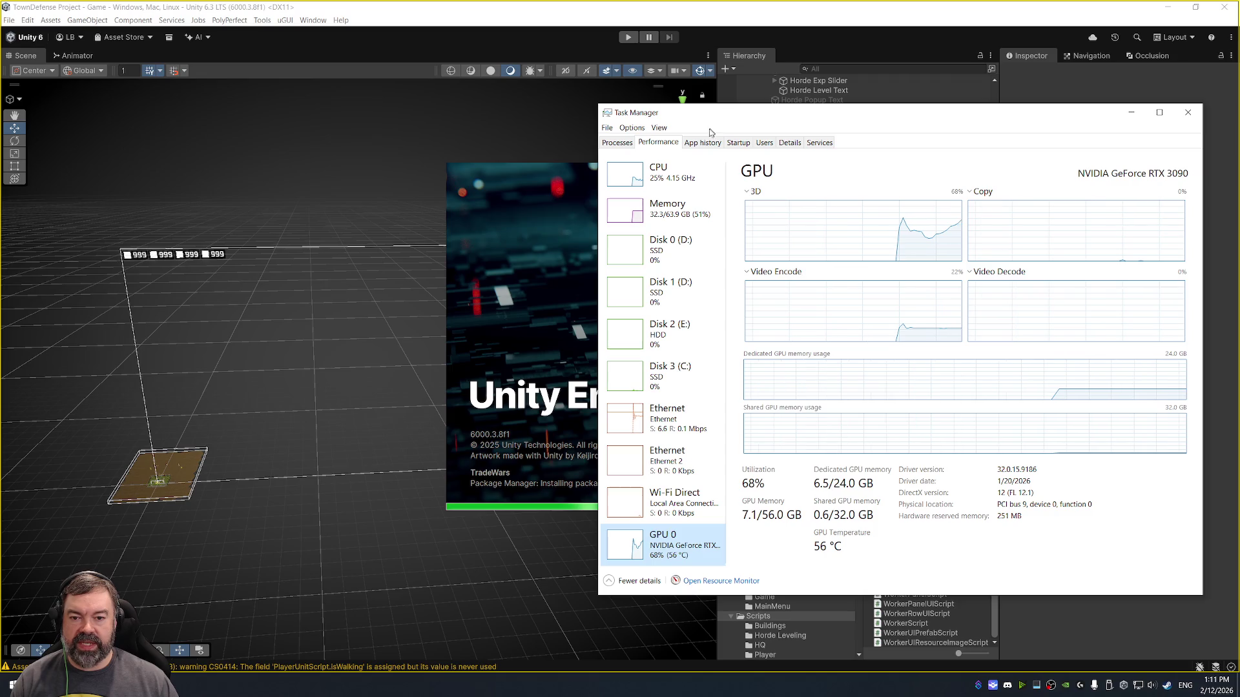
click(703, 210)
drag(807, 115, 781, 98)
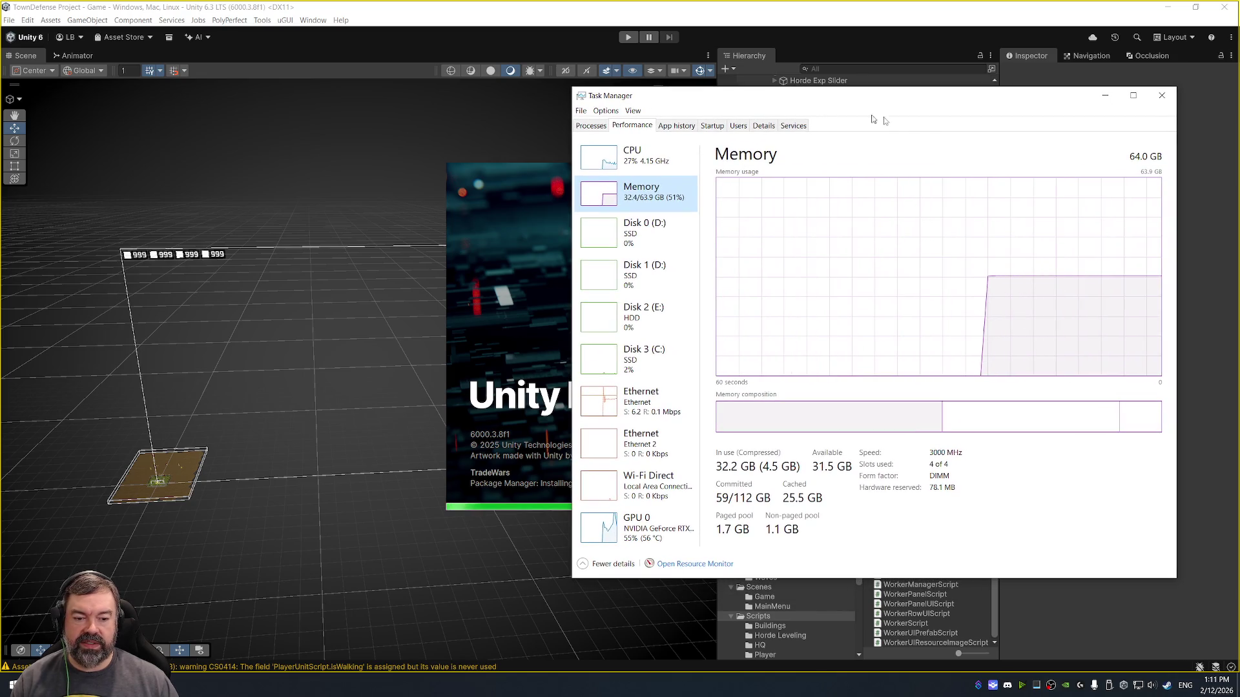
click(1161, 95)
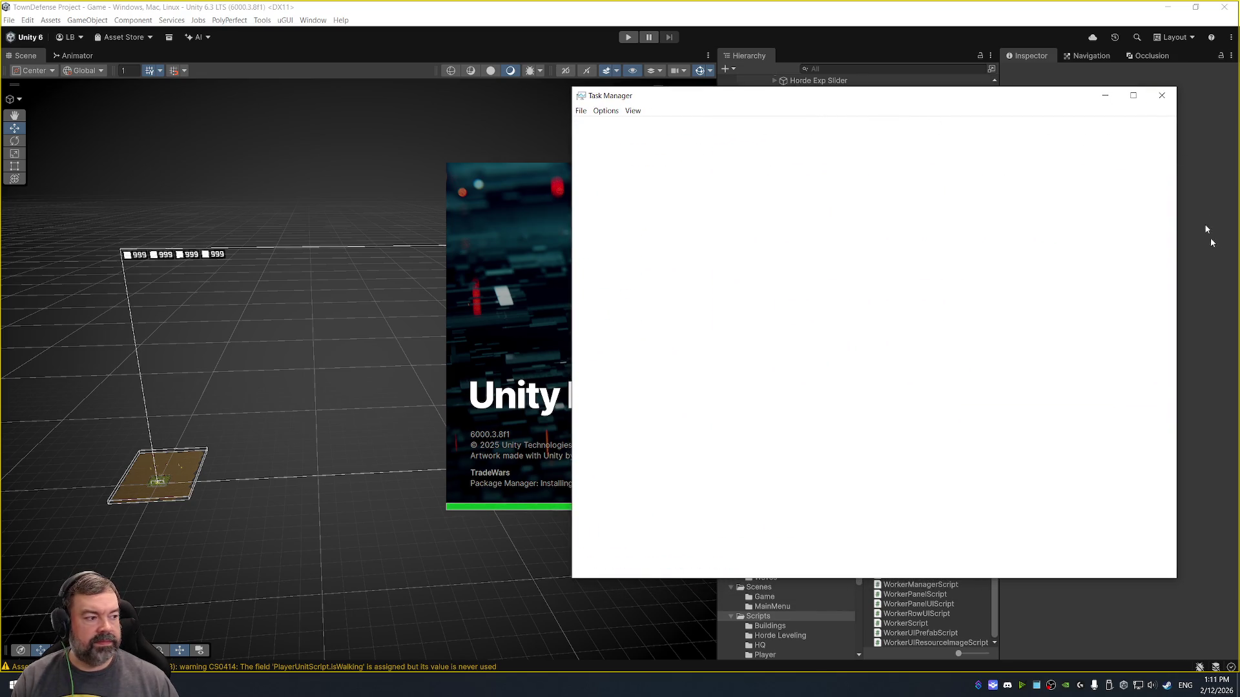
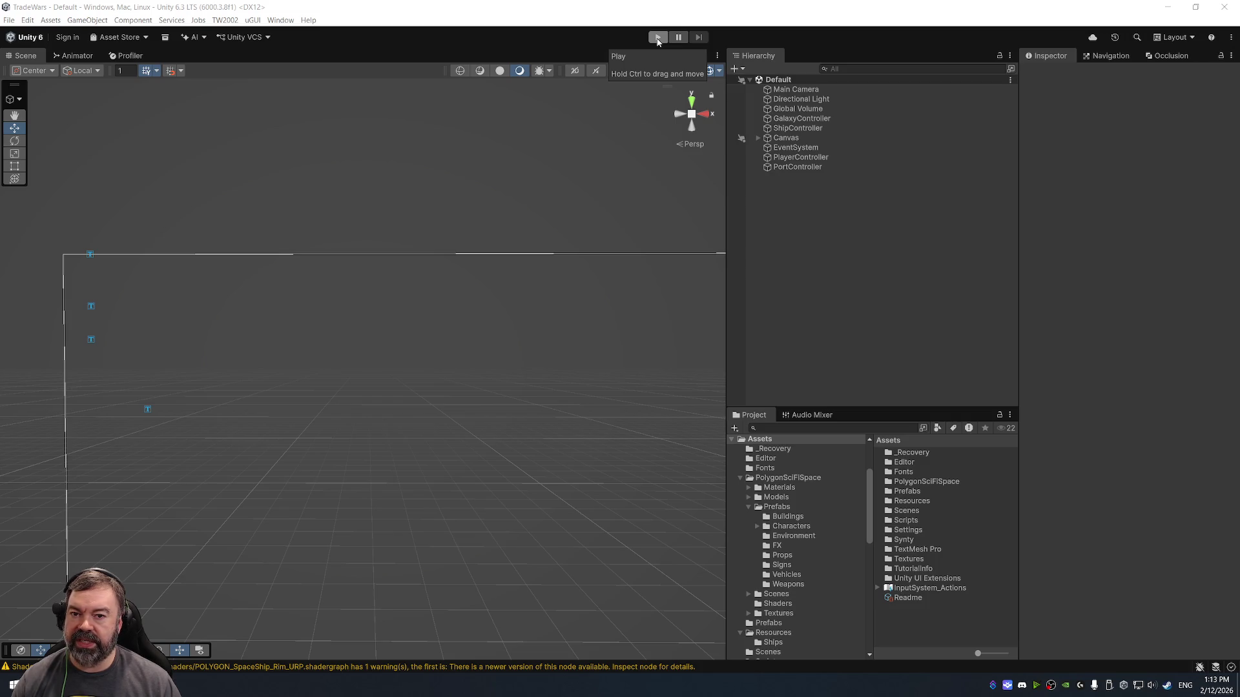
- Run the game in Play mode and open the trade window for the Sector 1 port
click(657, 37)
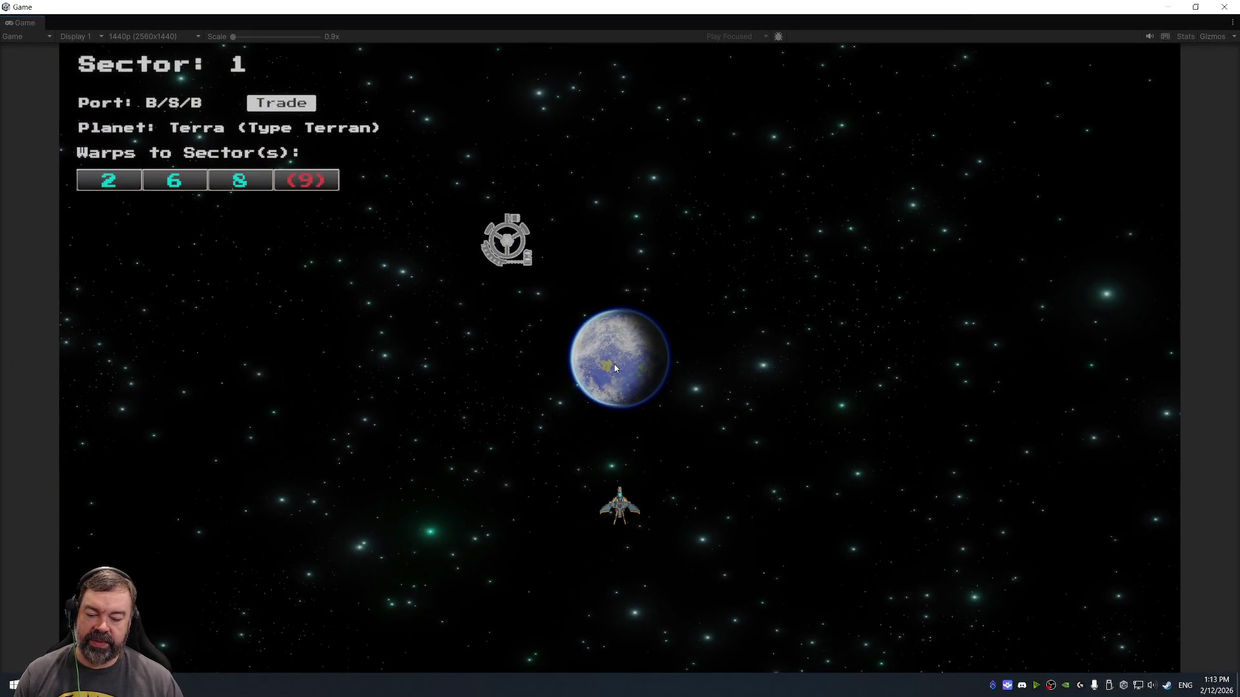
click(284, 105)
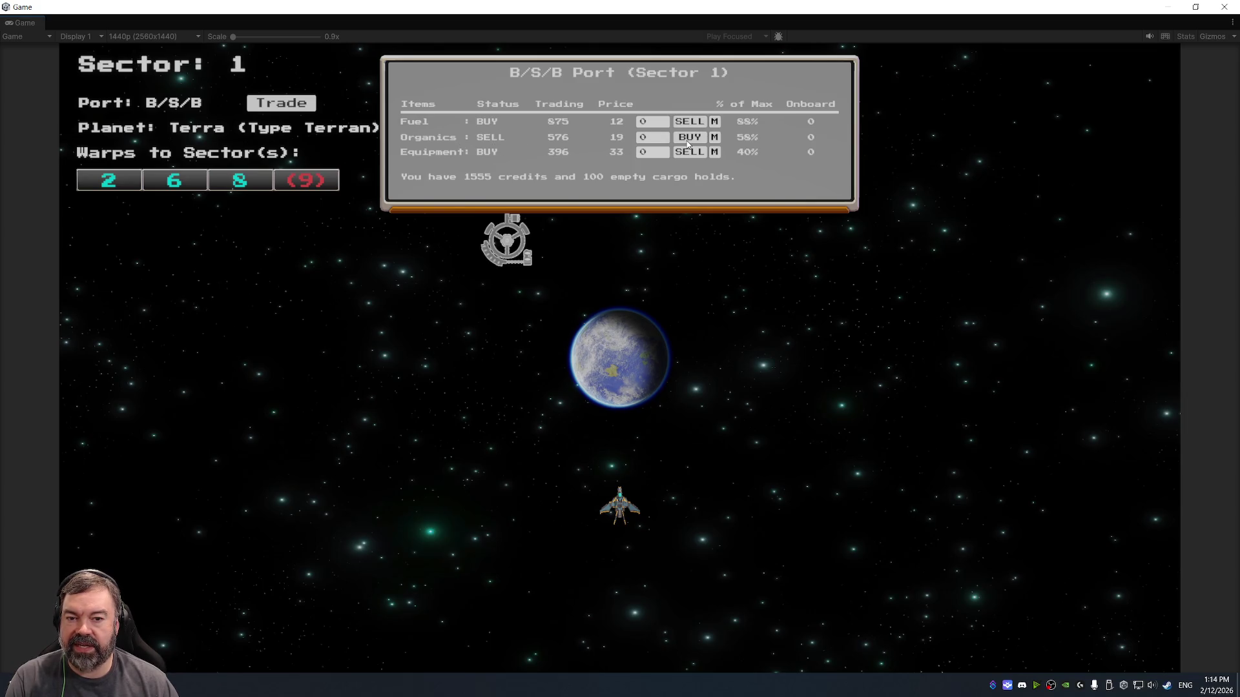
- Buy 5 Organics at the Sector 1 port and close the trade panel
click(644, 137)
text(5)
click(688, 137)
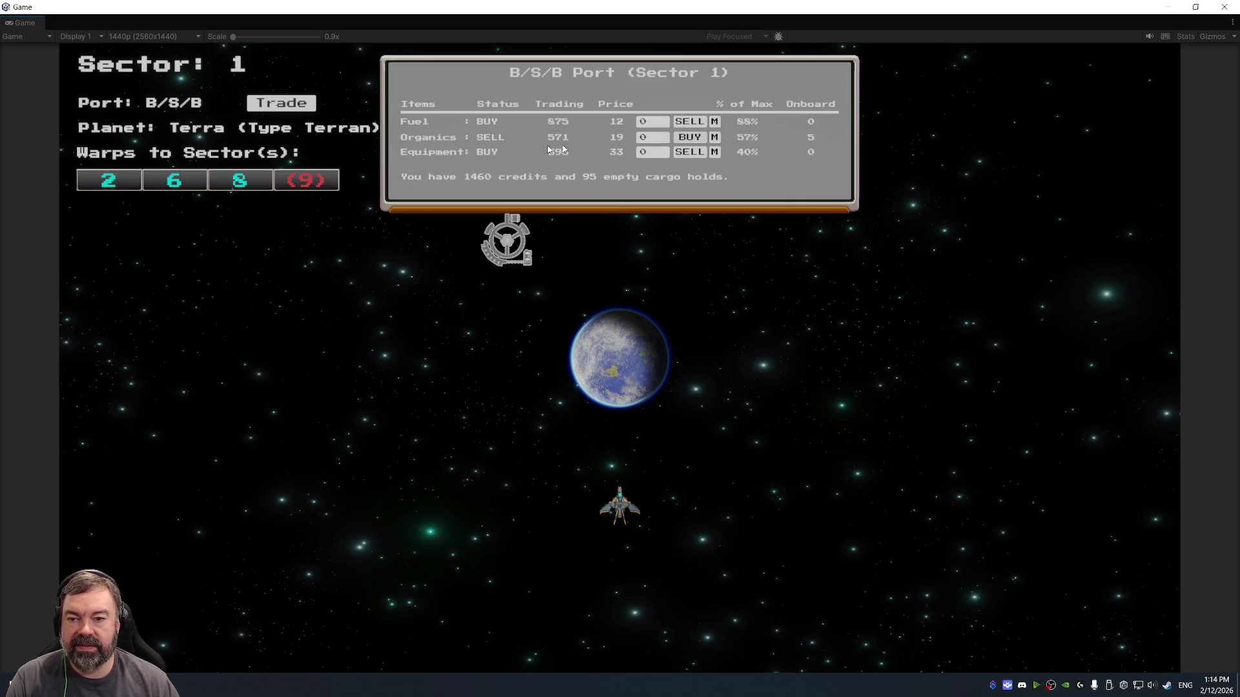
click(281, 104)
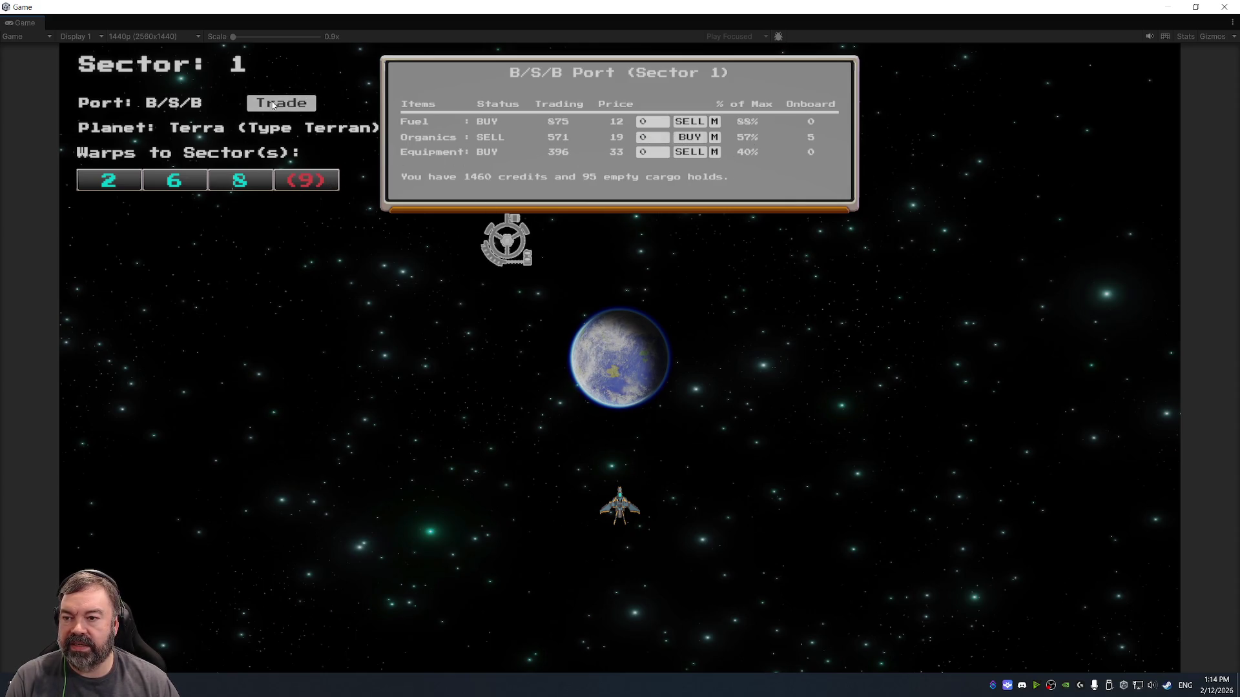
- Warp through Sectors 2, 4, 5, 10, 140, 510, 942 and 609, back to Sector 2, then exit full-screen view
click(110, 181)
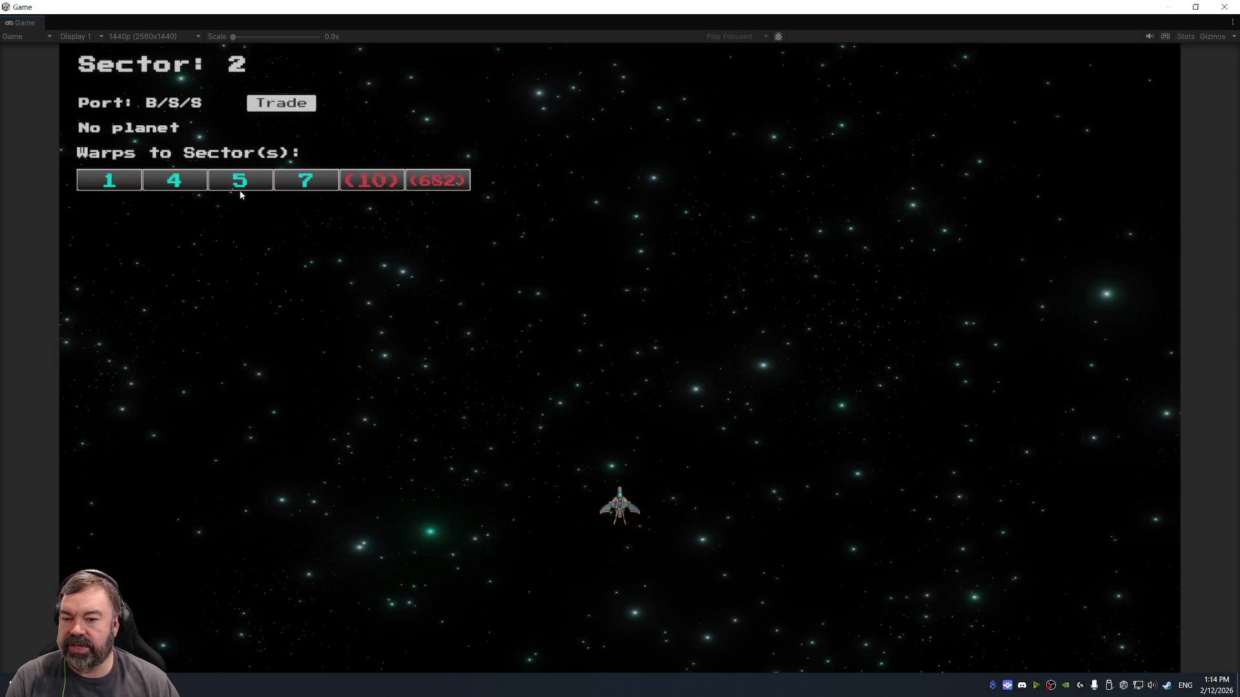
click(200, 180)
click(248, 179)
click(371, 181)
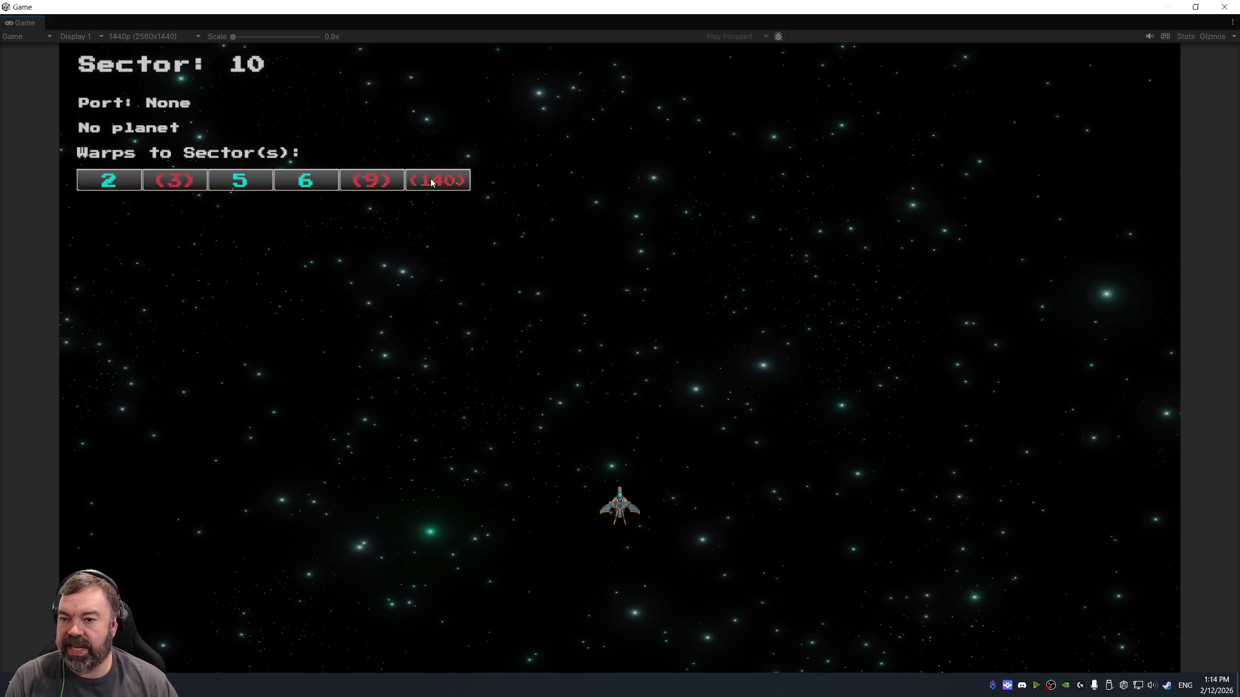
click(431, 182)
click(227, 187)
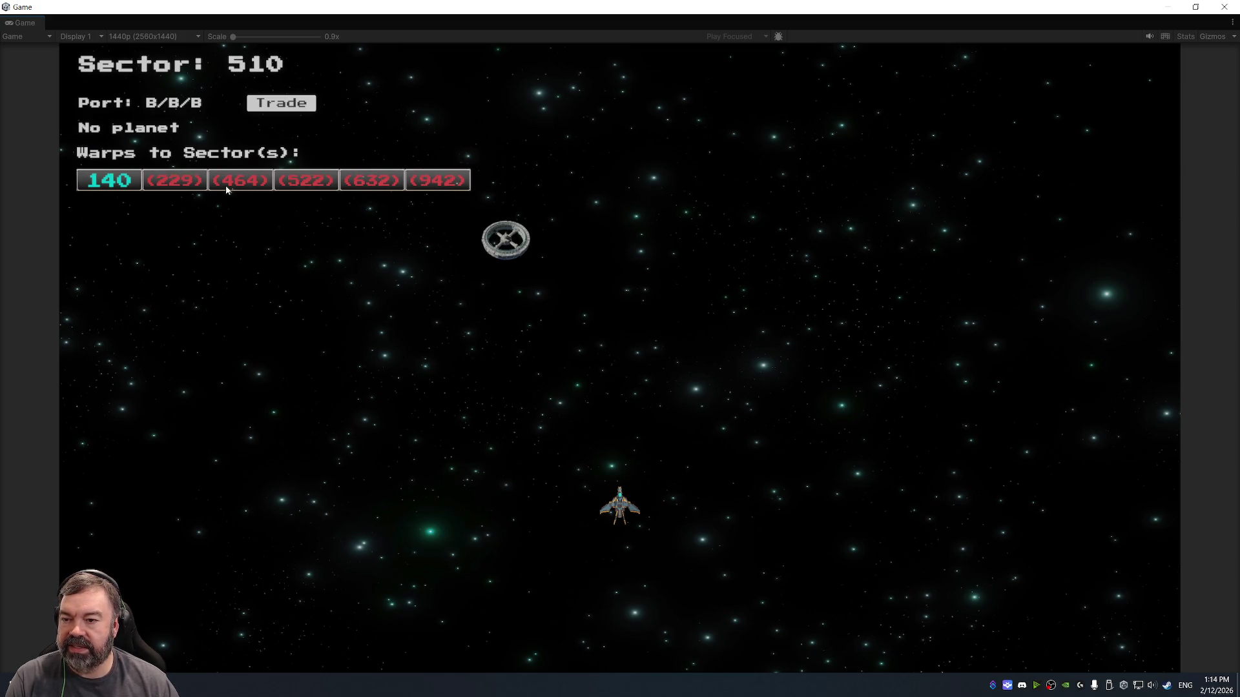
click(433, 182)
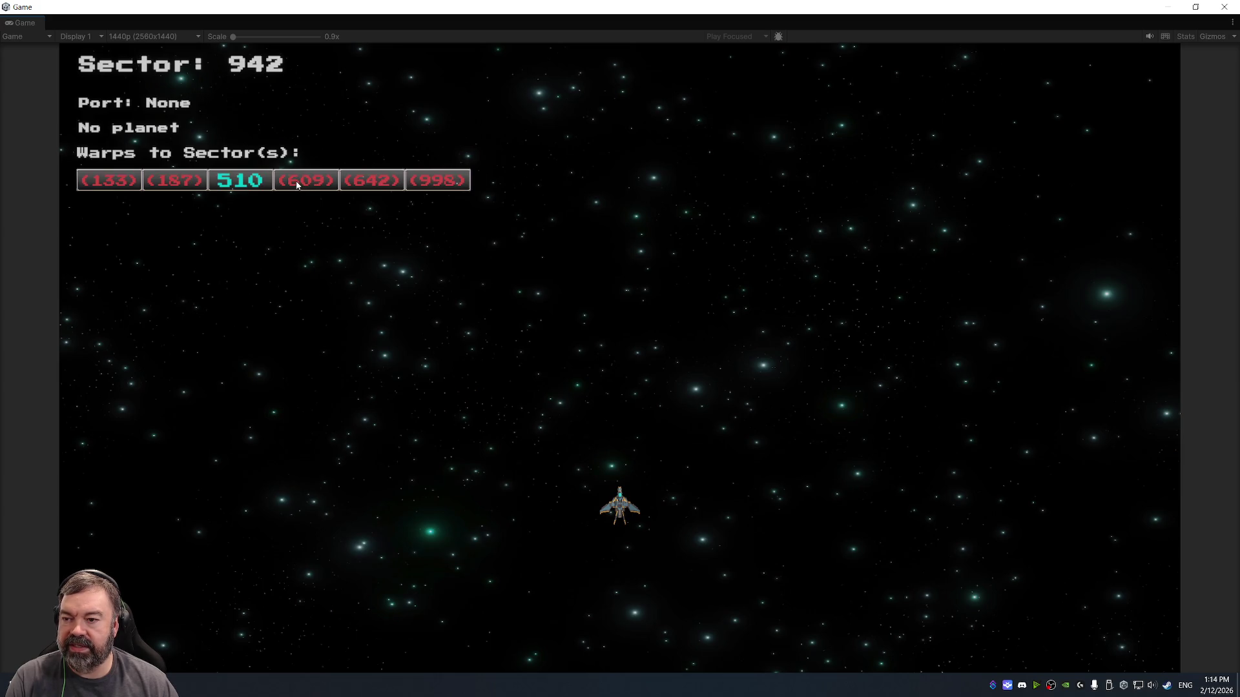
click(296, 184)
click(433, 183)
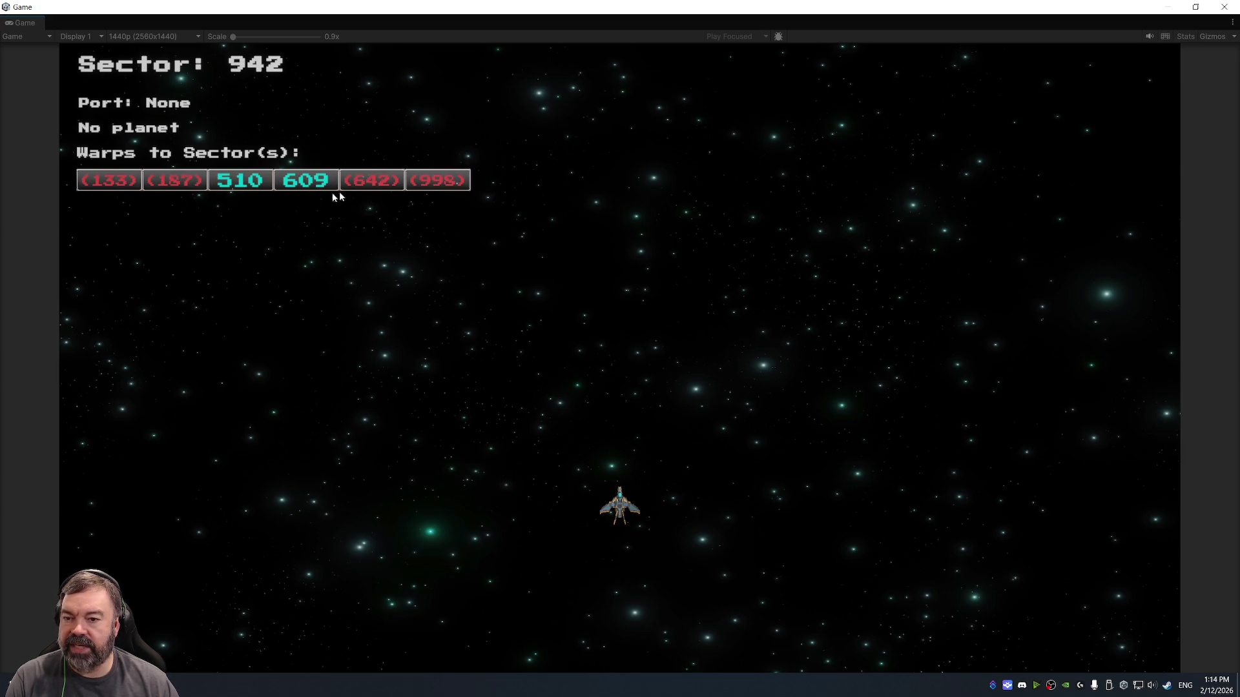
click(252, 184)
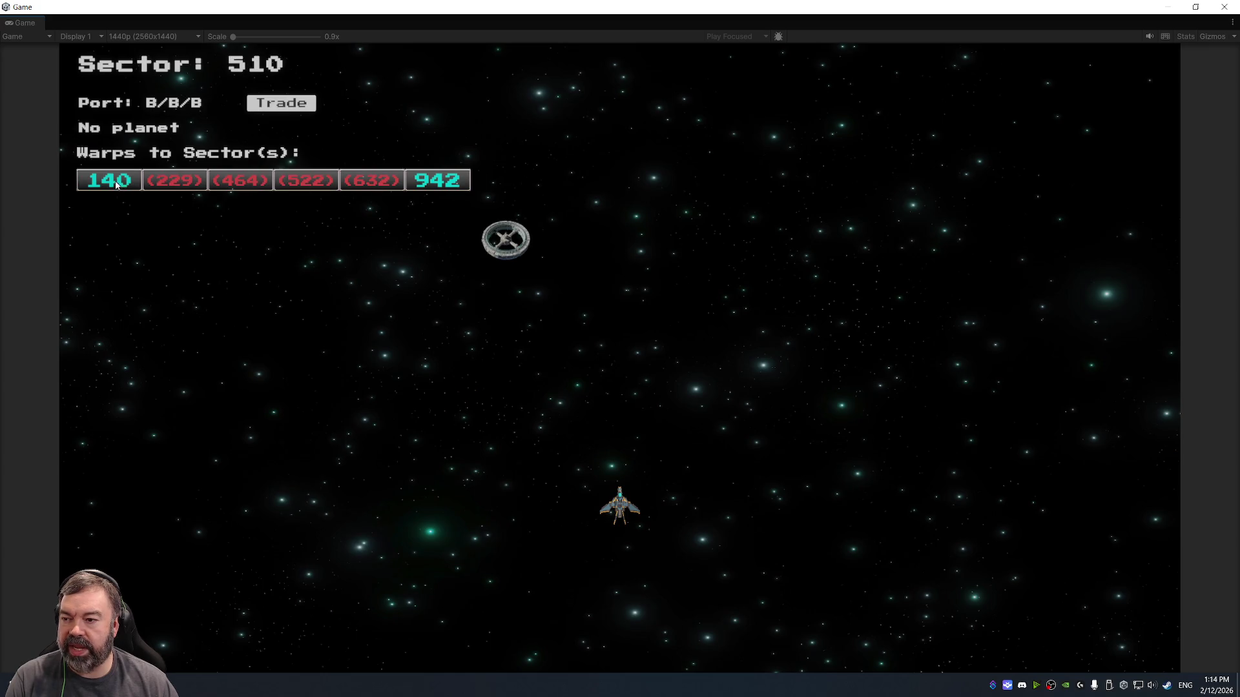
click(110, 183)
click(108, 183)
click(109, 182)
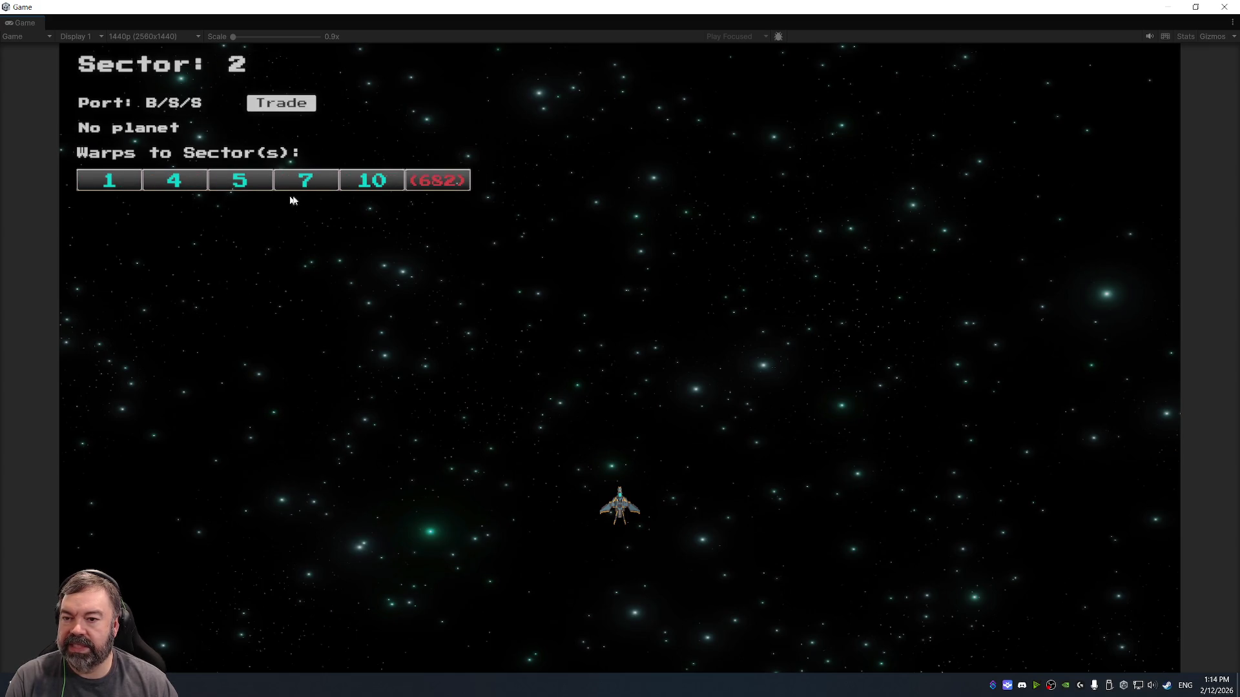
click(1224, 6)
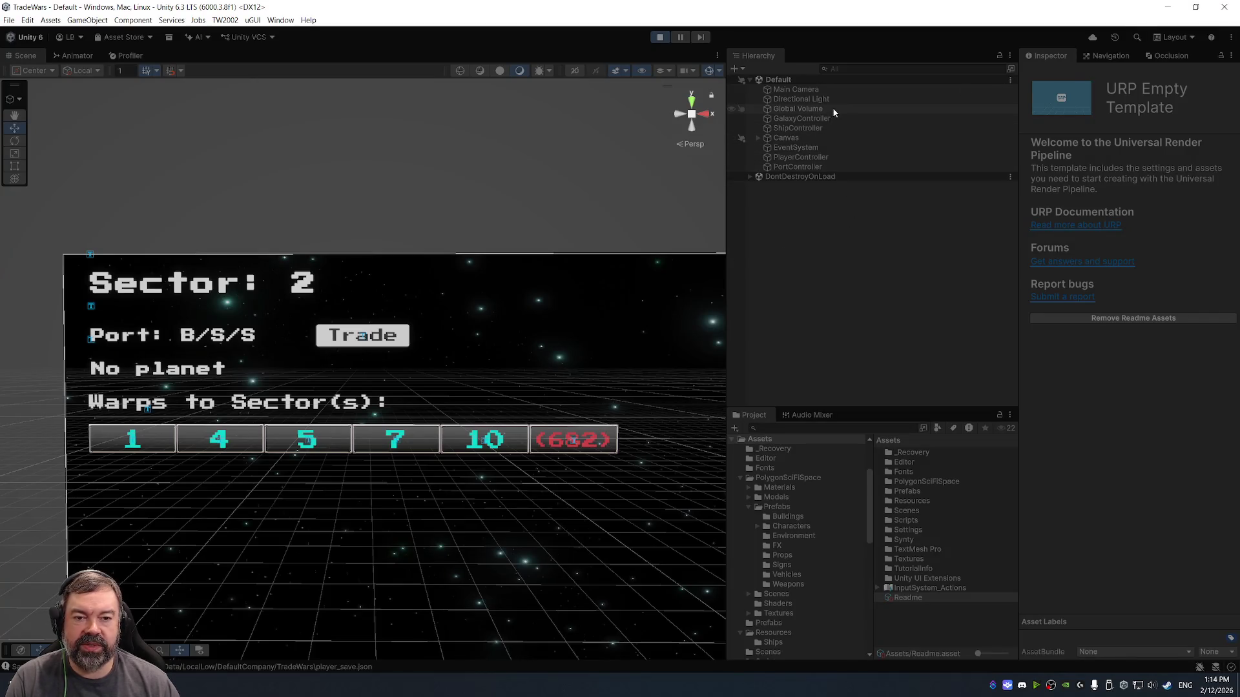
click(805, 118)
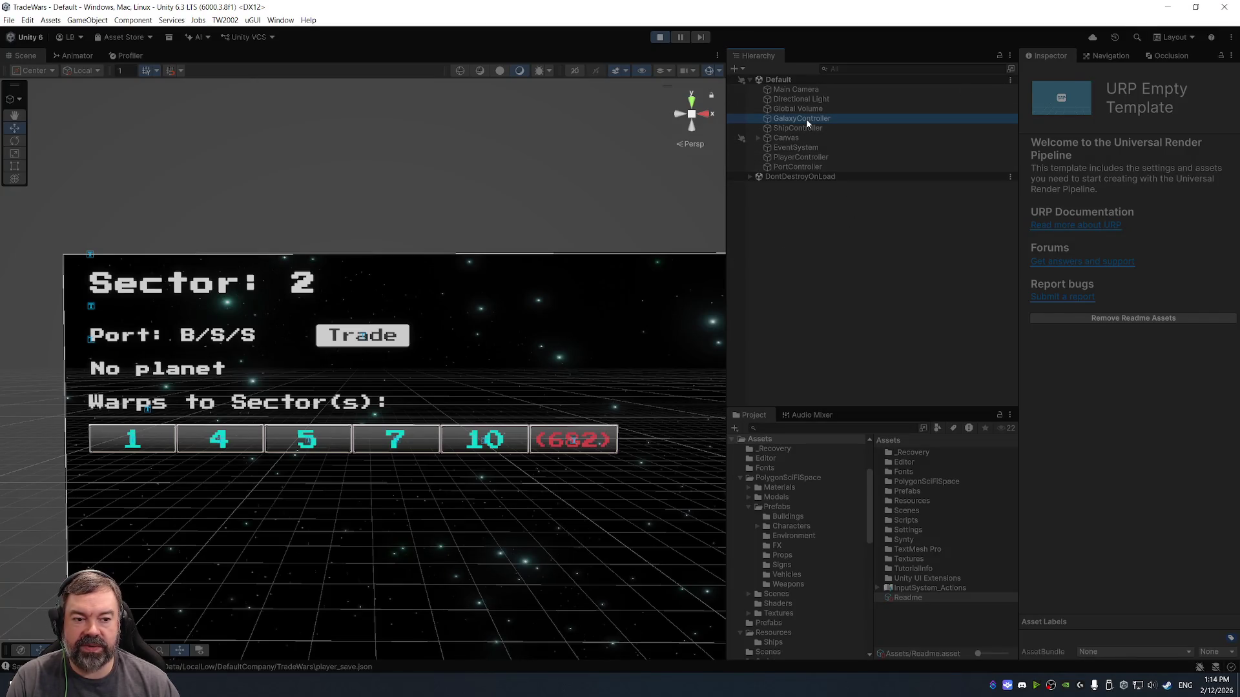
scroll(1083, 319, down, 3)
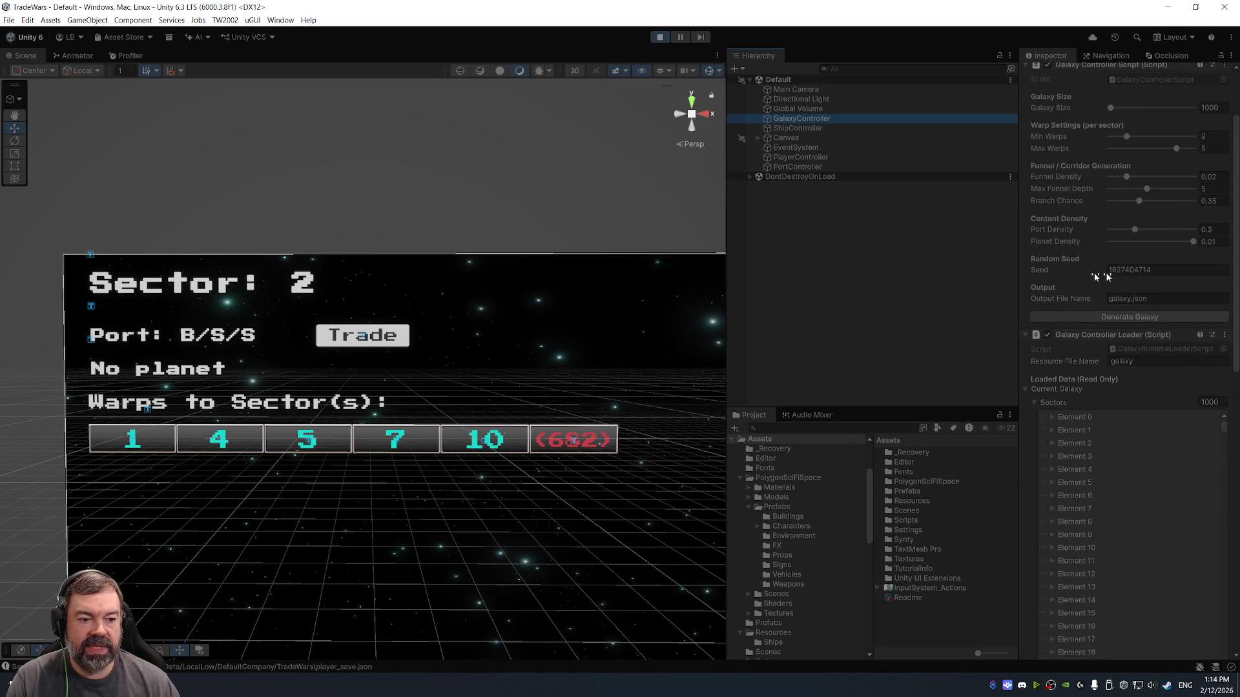
scroll(1101, 275, up, 3)
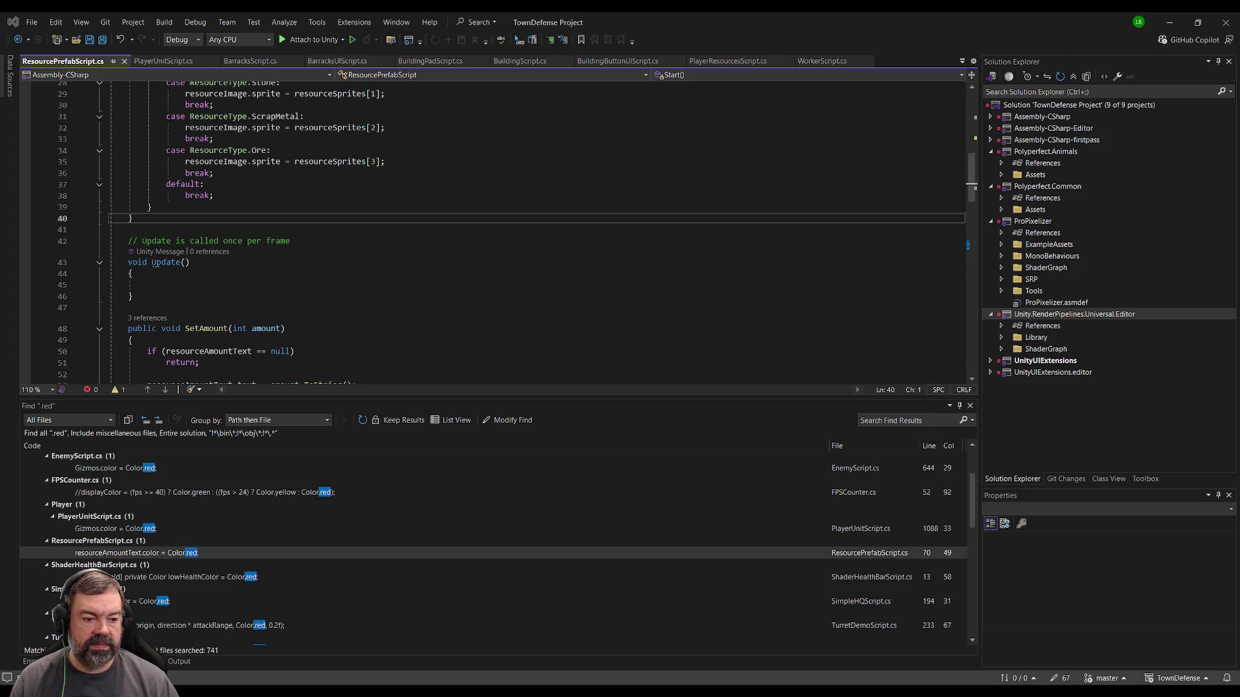
- Switch from Visual Studio back to the Unity editor
key(alt+Tab)
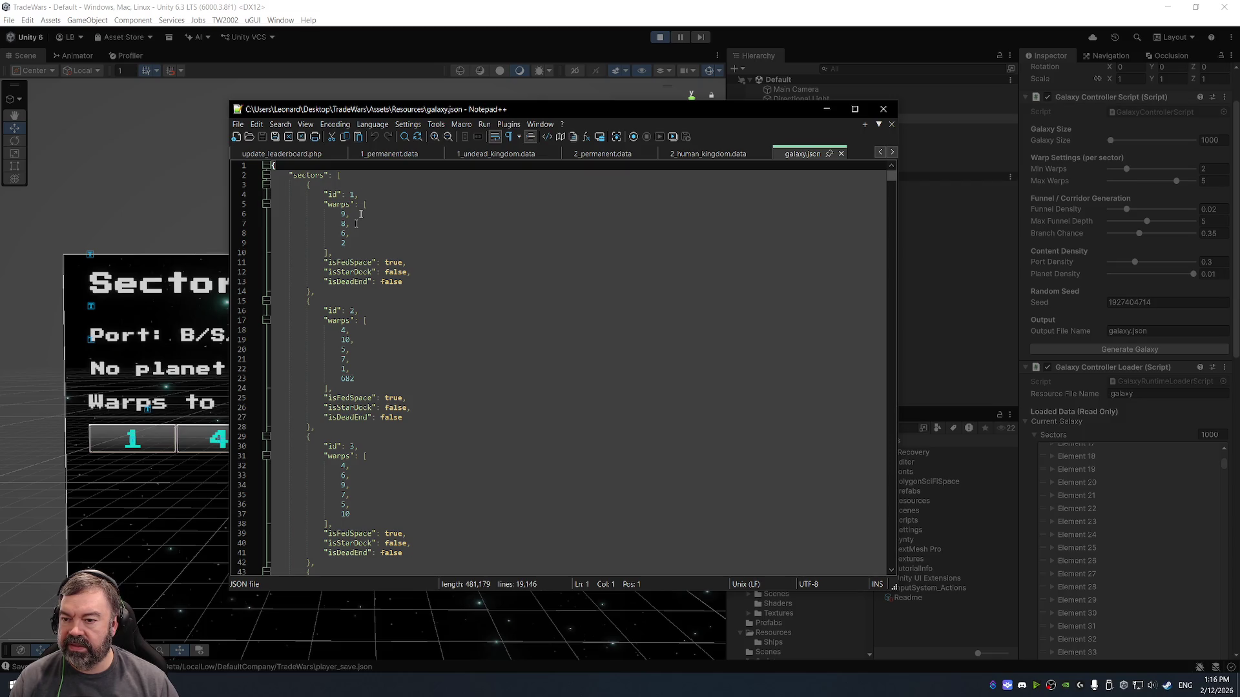
- Scroll through galaxy.json's sector and port data in Notepad++, then close it
scroll(359, 261, down, 12)
scroll(359, 261, down, 6)
mouse_move(890, 179)
mouse_down()
mouse_move(877, 514)
mouse_move(861, 593)
mouse_move(882, 510)
mouse_move(886, 344)
mouse_move(873, 455)
mouse_move(876, 442)
mouse_up()
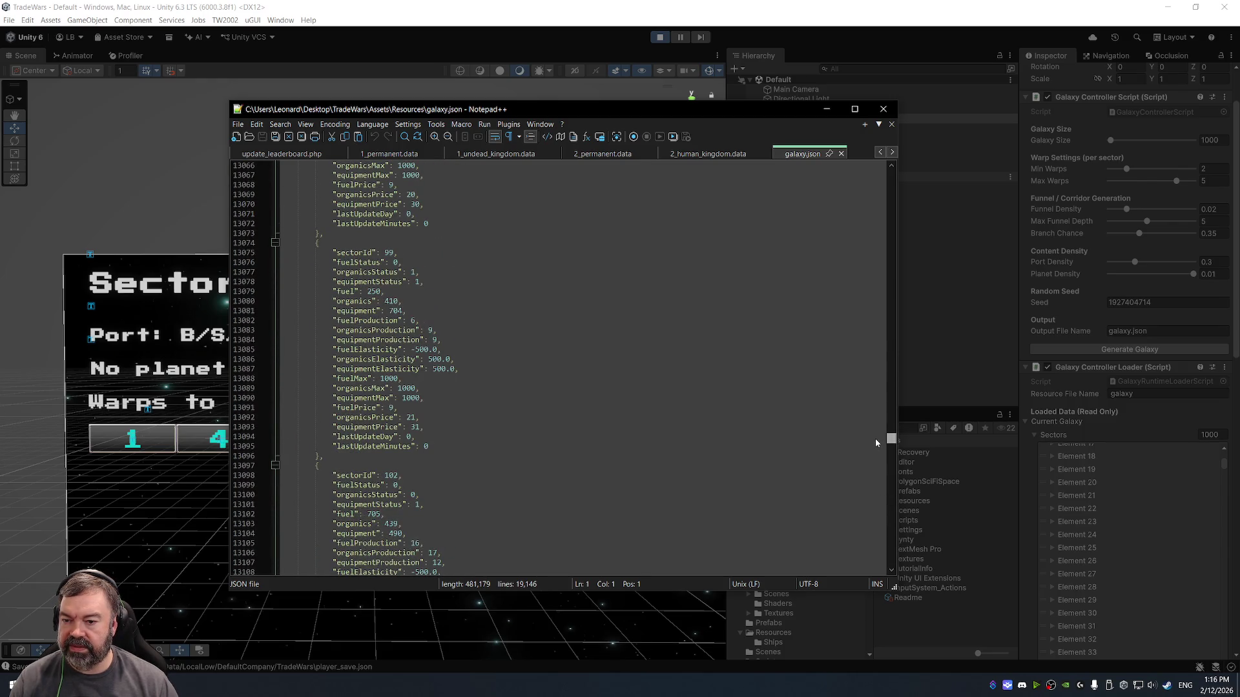
click(884, 109)
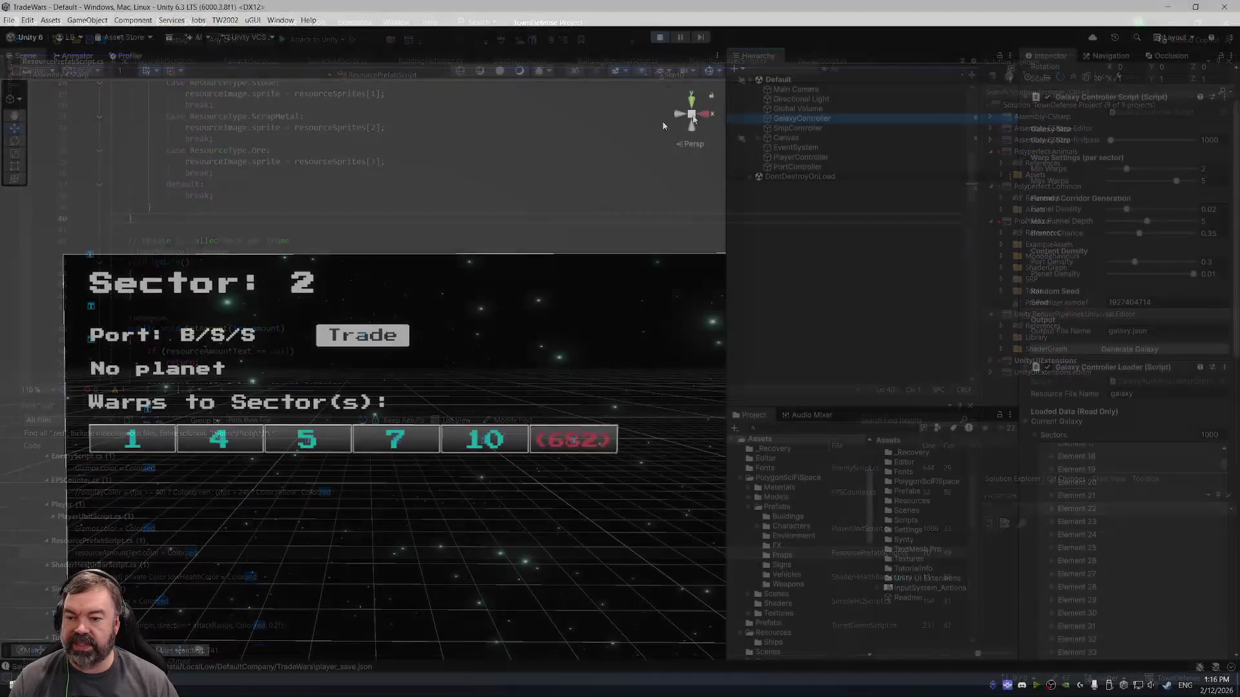
- Exit Play mode to stop the running TradeWars game
click(659, 37)
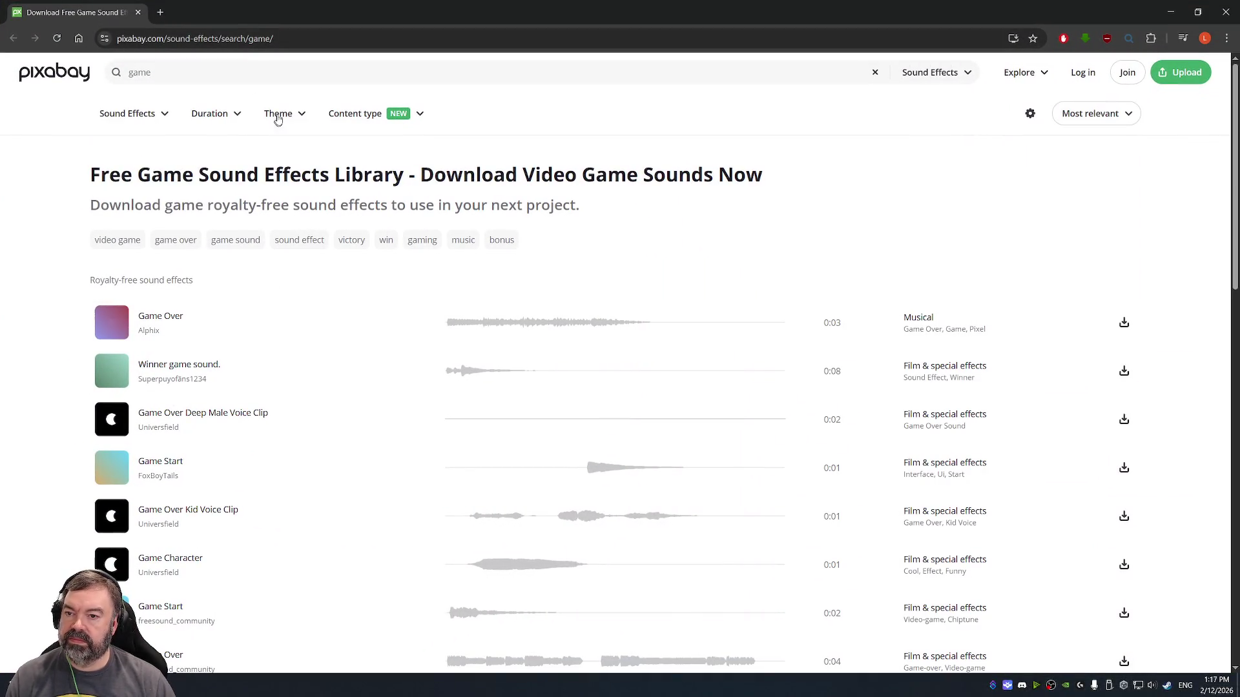
- Search Pixabay sound effects for 'recruit', then for 'hire'
double_click(140, 72)
text(recruit)
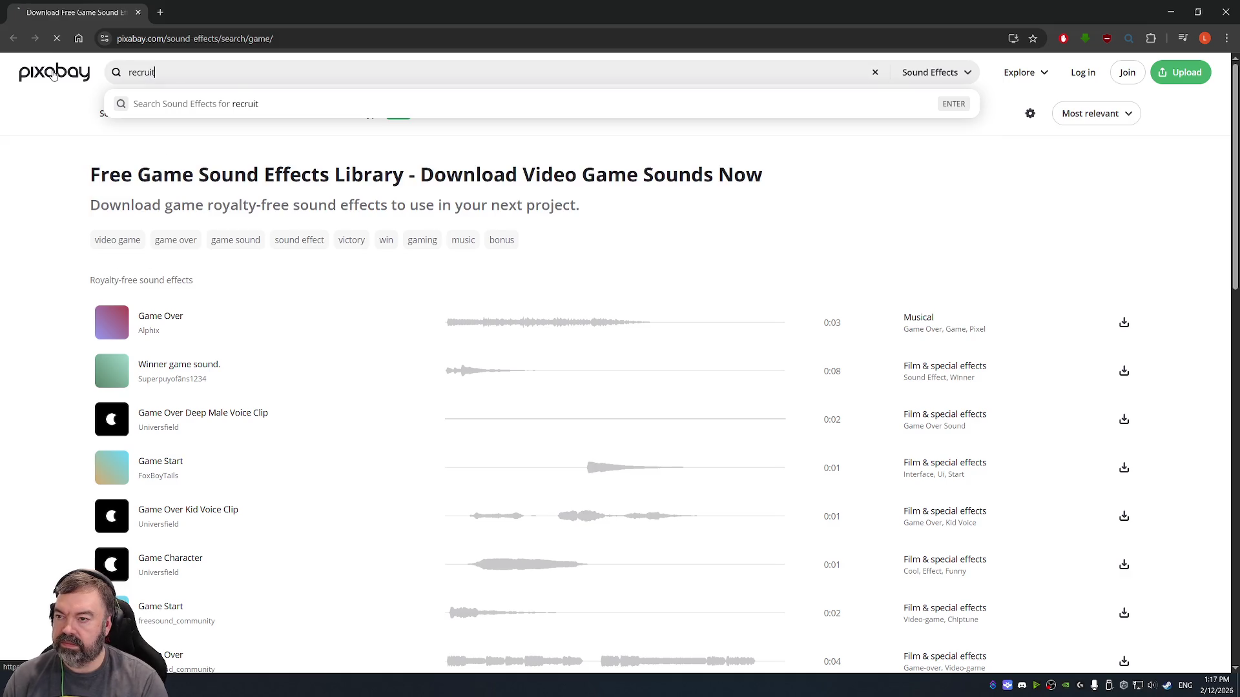
key(Return)
drag(155, 72, 110, 76)
text(hire)
key(Return)
- Replace the search with 'foot steps' and run it
click(192, 77)
drag(193, 76, 111, 78)
text(fo)
key(BackSpace)
key(BackSpace)
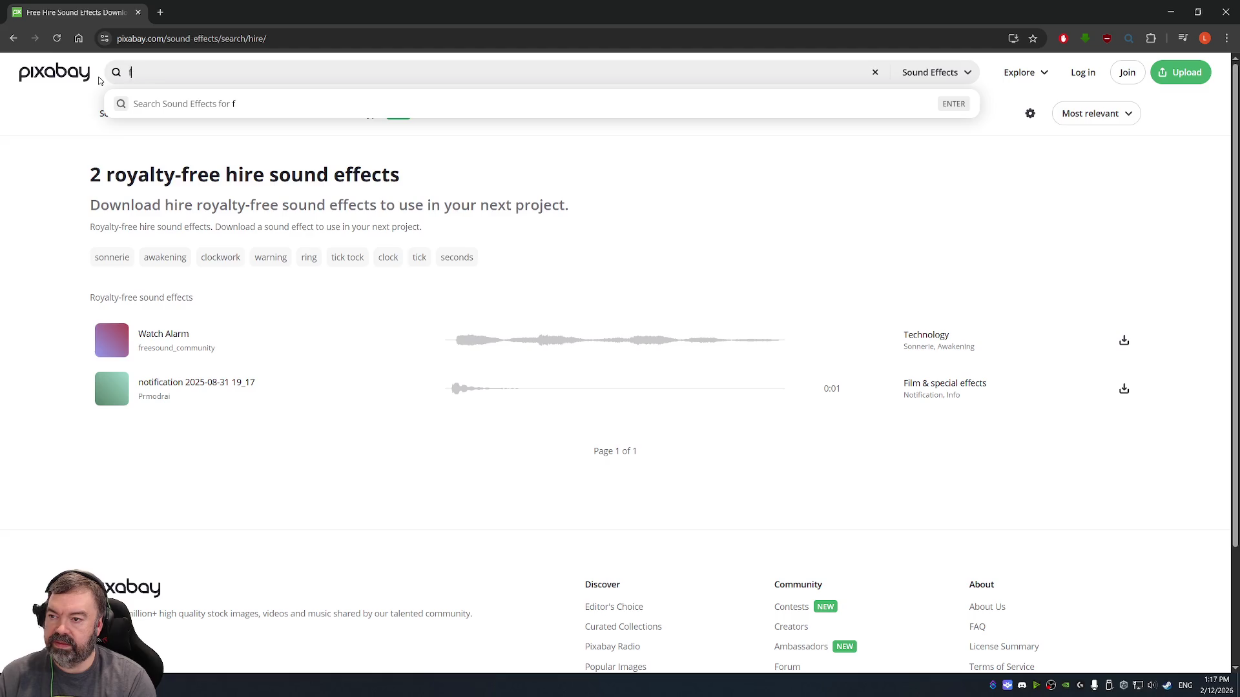
text(foot steps)
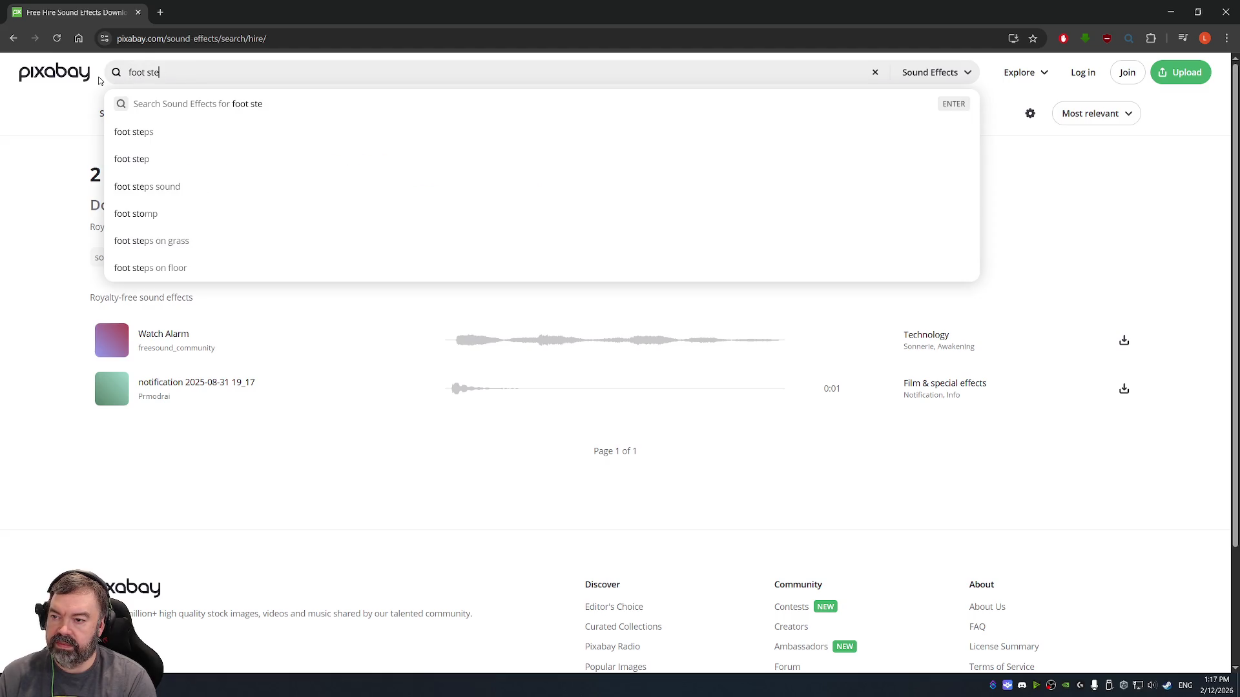
key(Return)
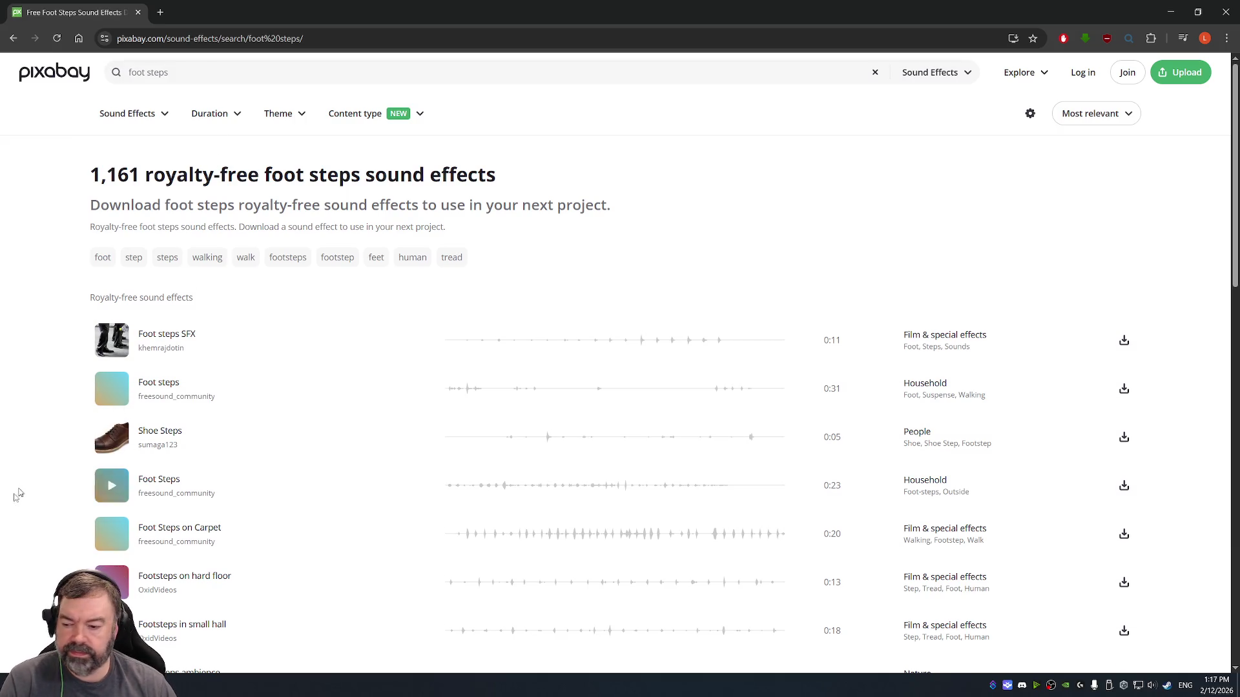
- Play and pause the Foot steps clip, browse more results, then return to Visual Studio
click(112, 388)
click(112, 388)
scroll(246, 479, down, 3)
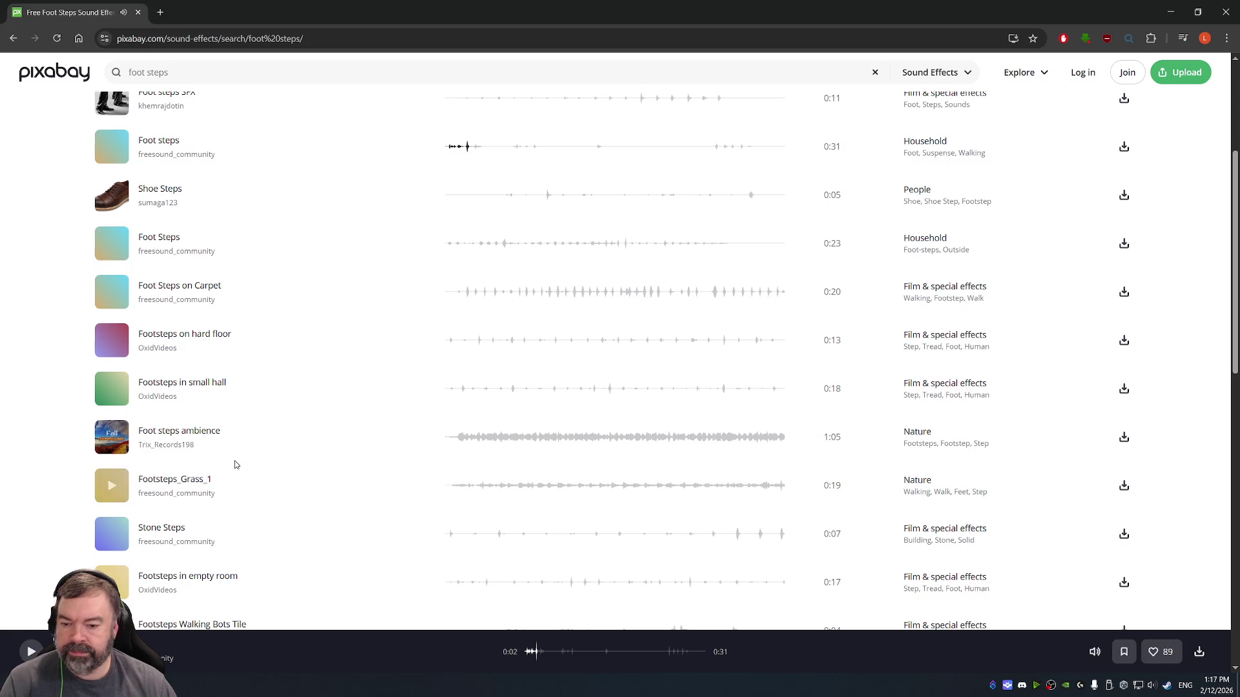
scroll(111, 534, down, 5)
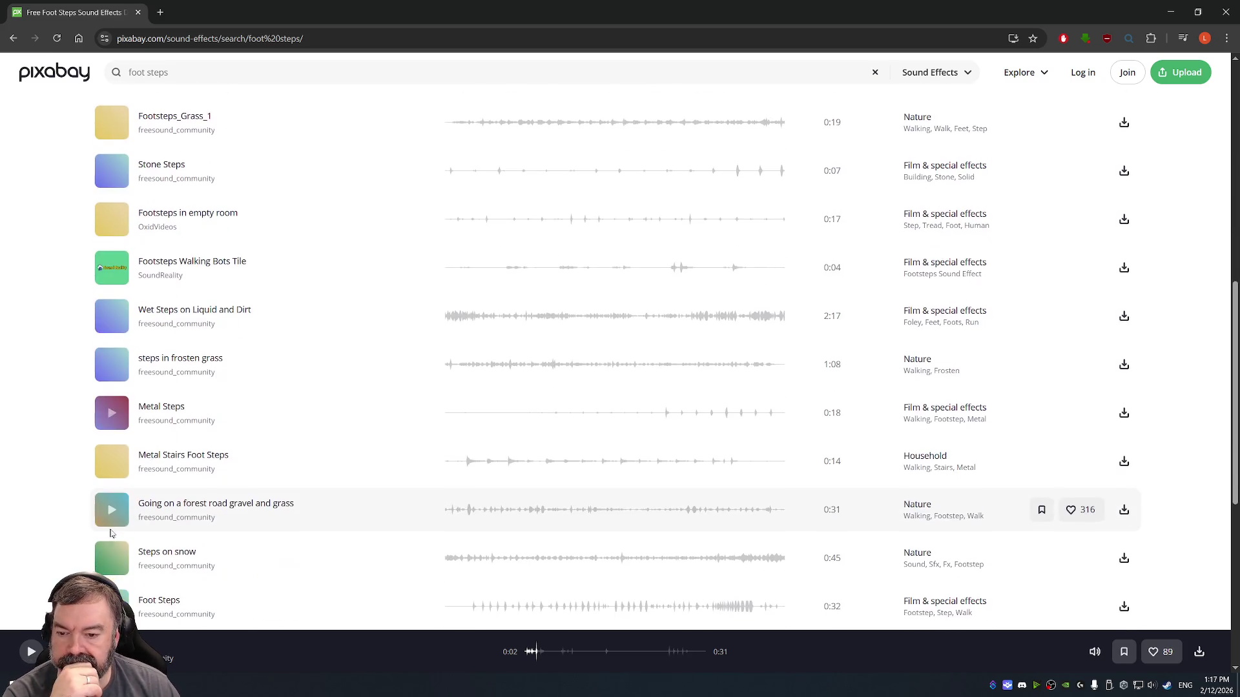
scroll(123, 523, down, 3)
key(alt+Tab)
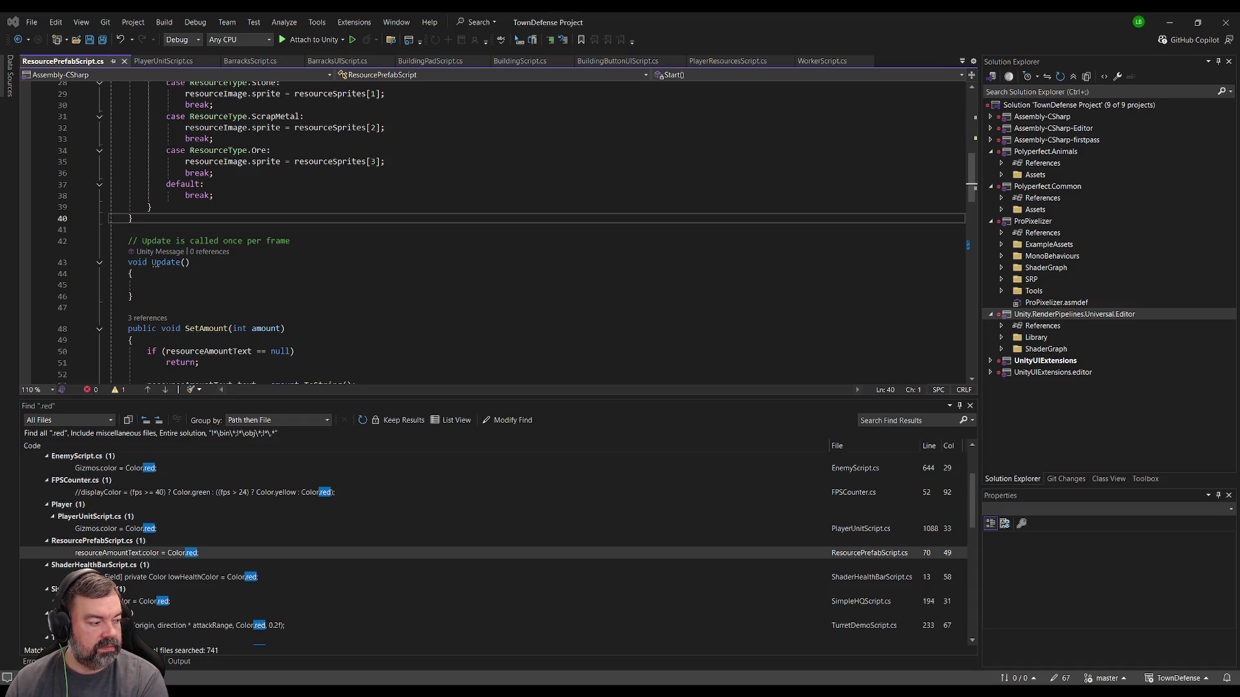
- Look at the Pixabay foot steps results again, then move to the Unity editor
key(alt+Tab)
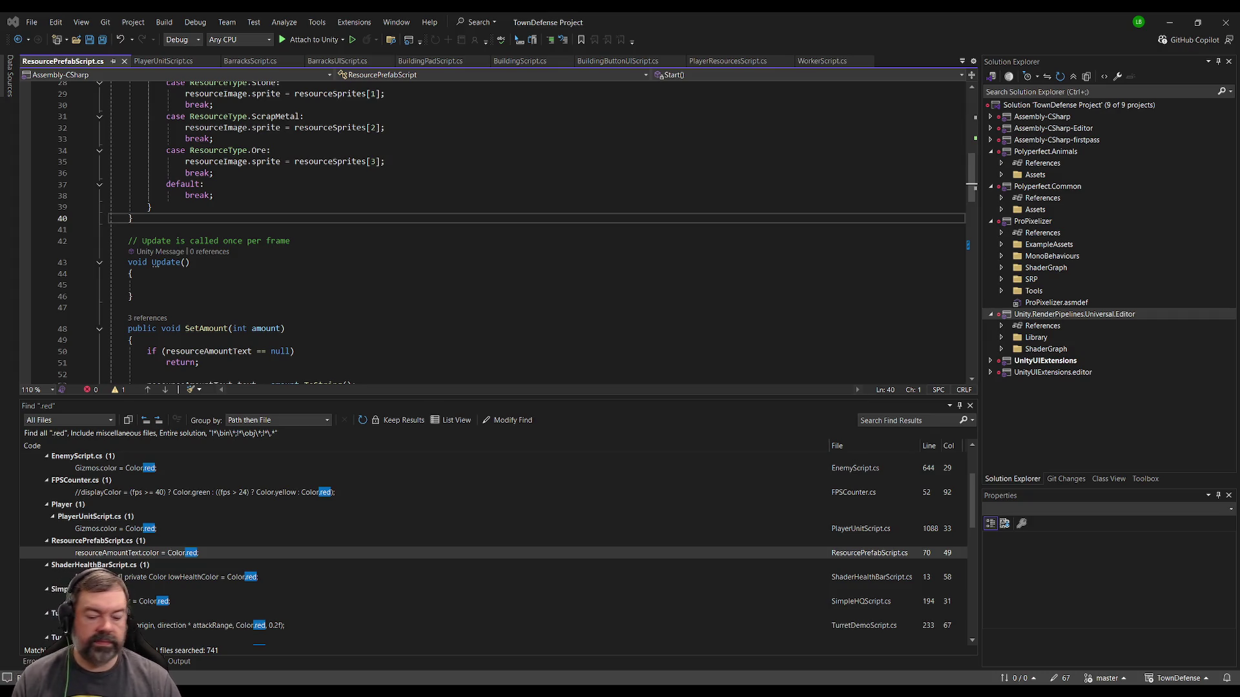
key(alt+Tab)
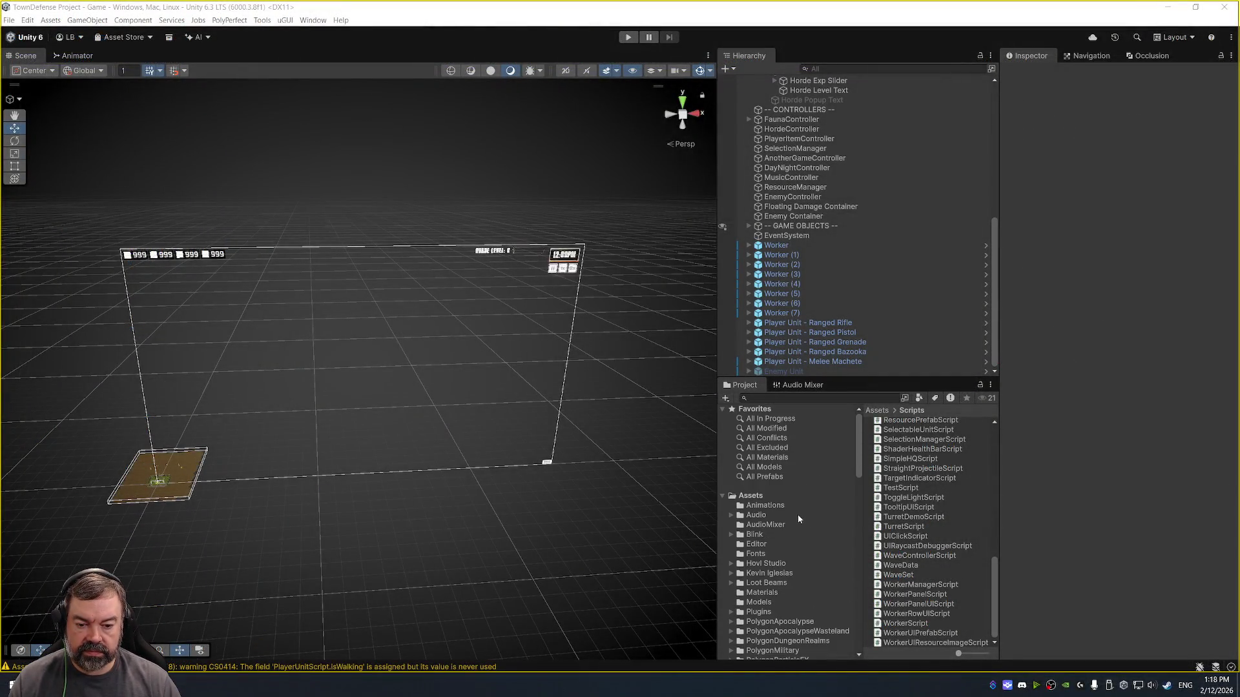
- Browse the Audio > SoundFX clips and inspect the confirm_click sound
click(798, 518)
double_click(940, 432)
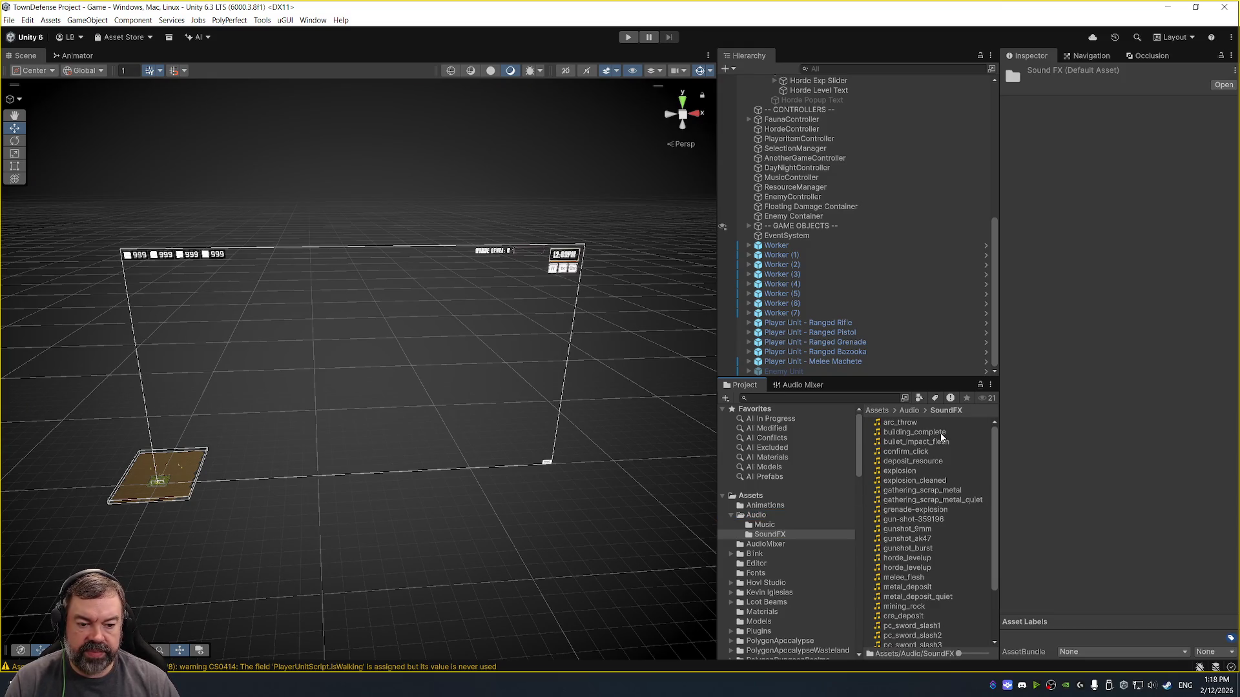
click(930, 452)
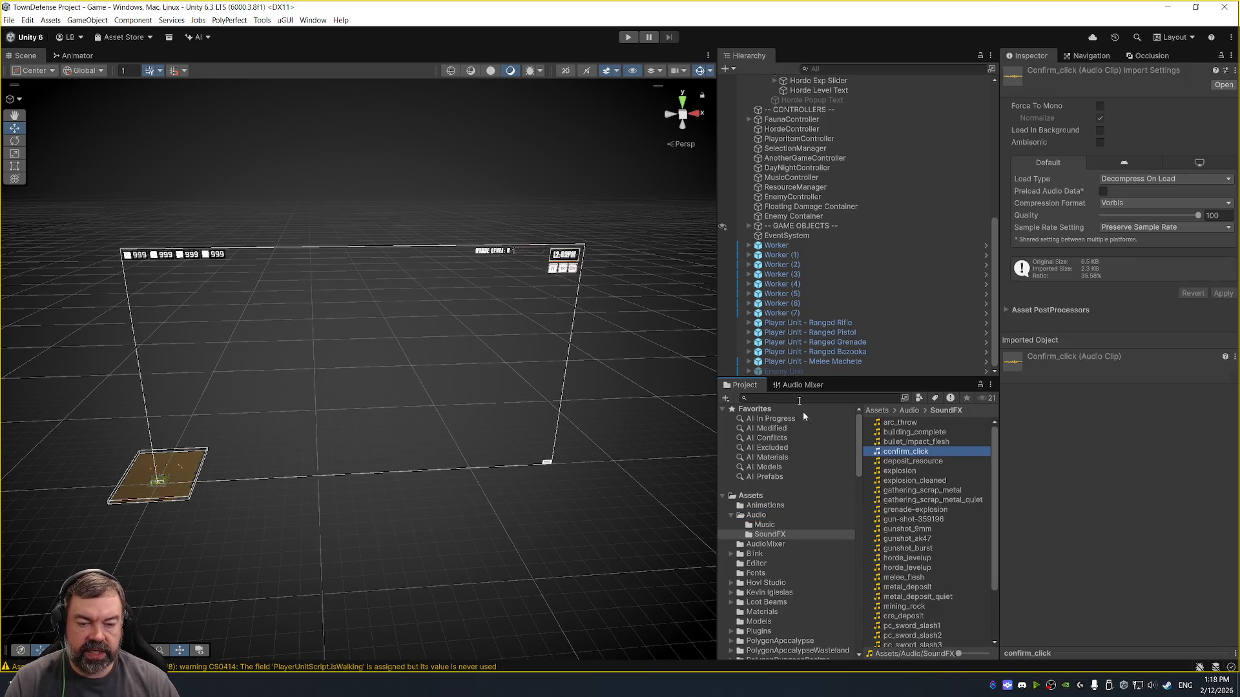
scroll(789, 539, down, 3)
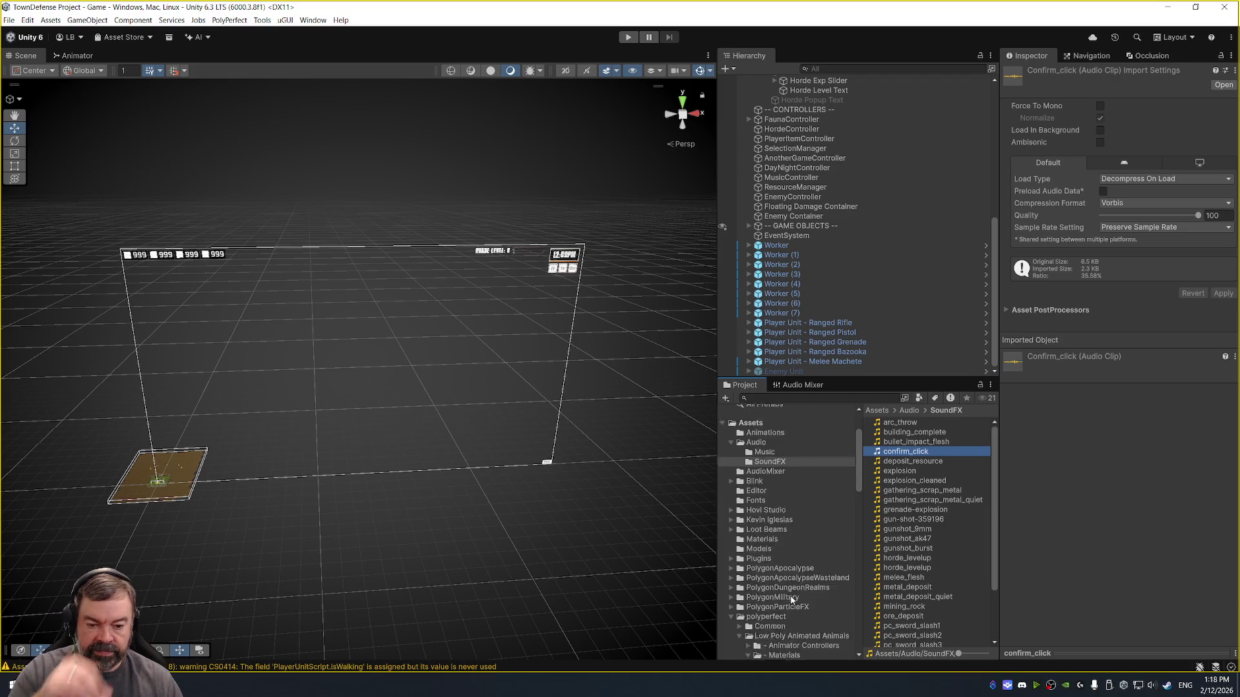
scroll(788, 541, down, 10)
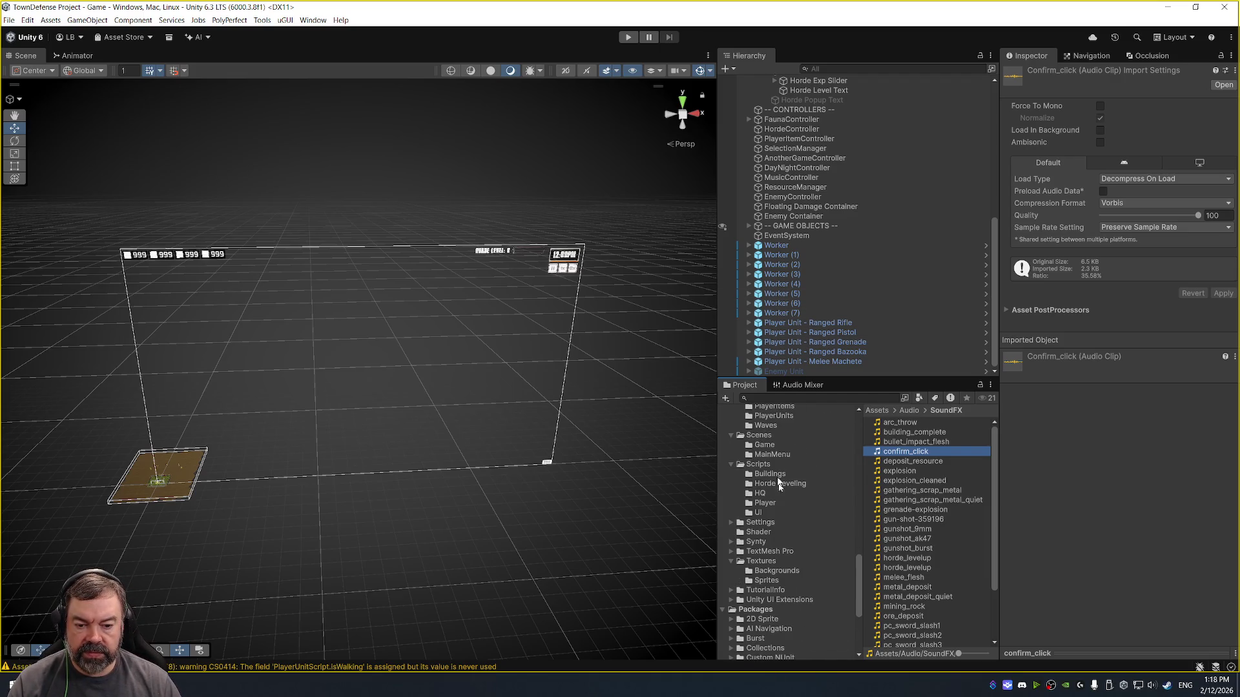
scroll(781, 486, up, 6)
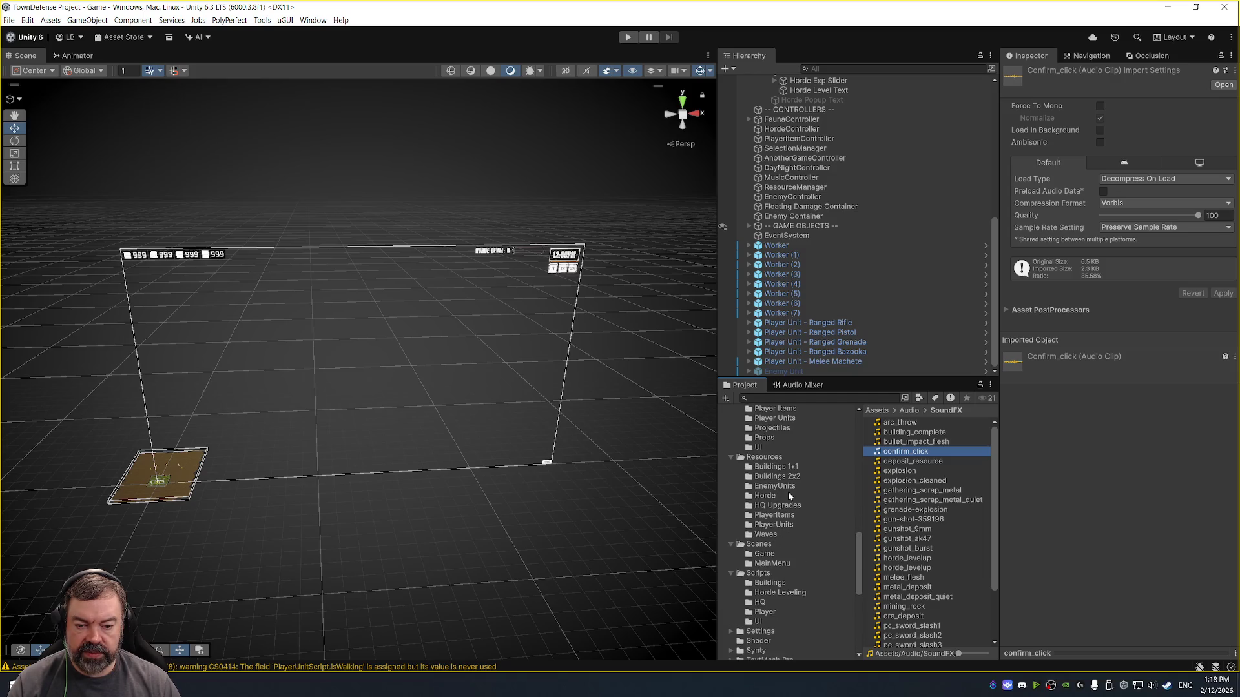
scroll(798, 472, up, 6)
- Open Resources > Buildings 2x2 and review the Barracks prefab in the Inspector
click(784, 512)
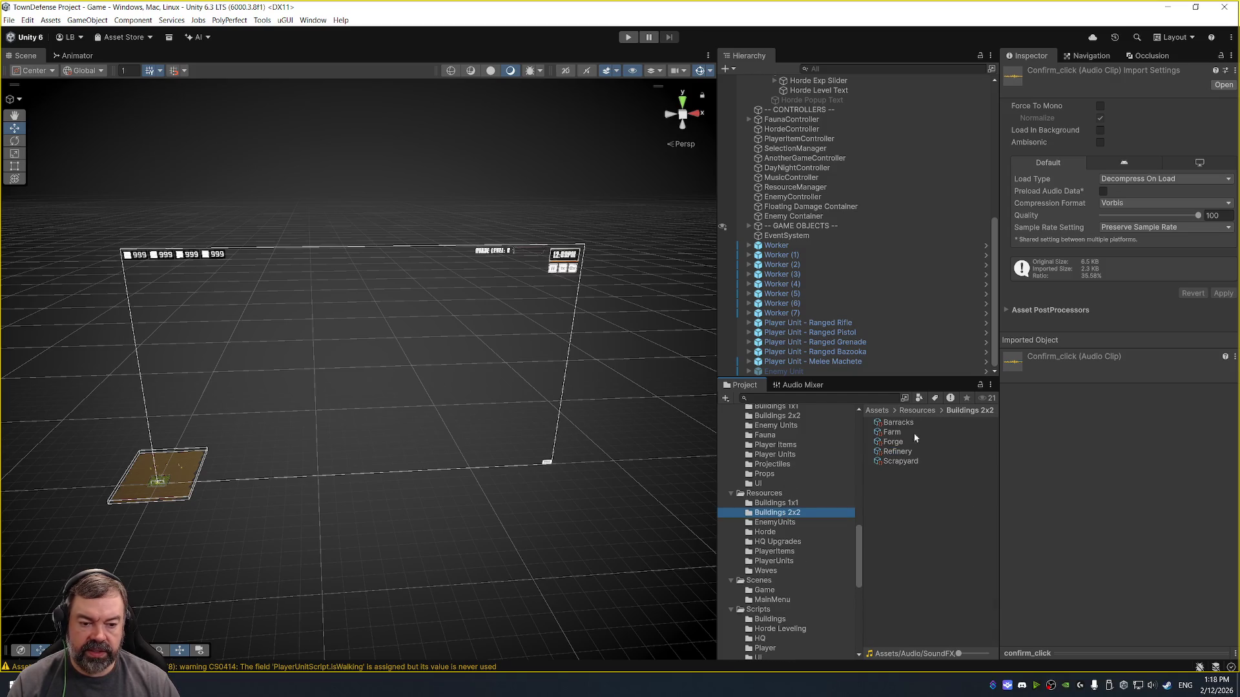
click(821, 417)
click(897, 422)
click(967, 432)
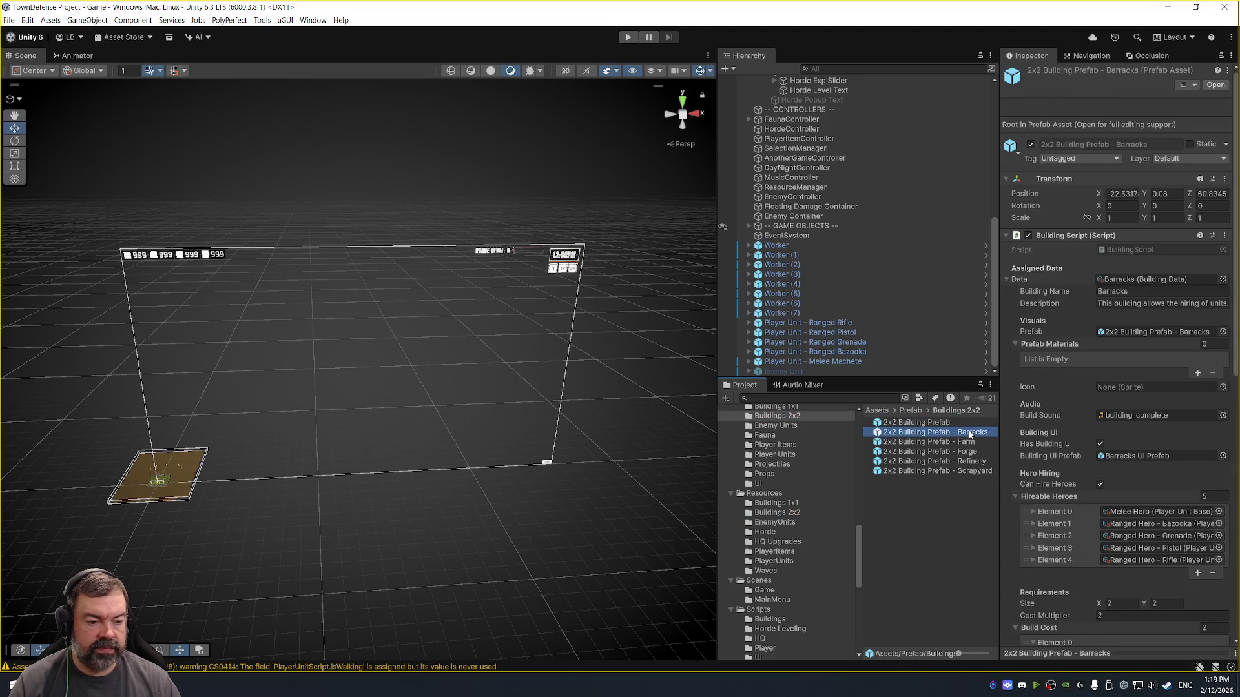
scroll(1101, 438, down, 5)
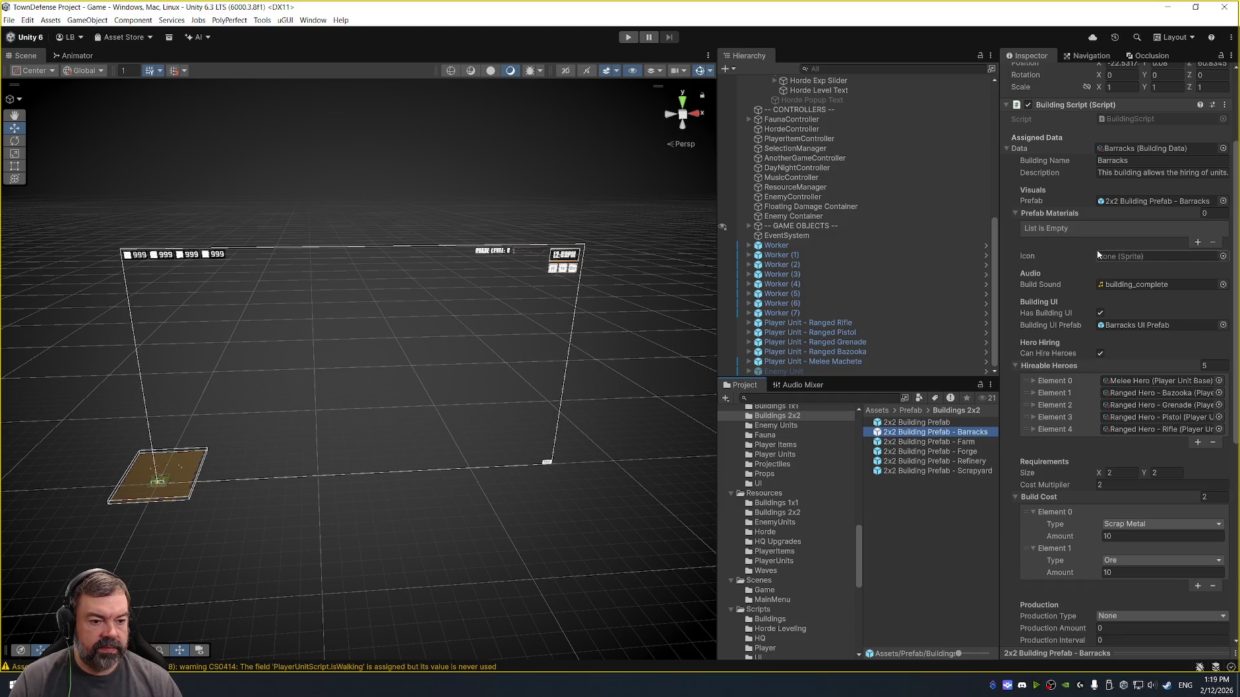
scroll(1134, 463, down, 8)
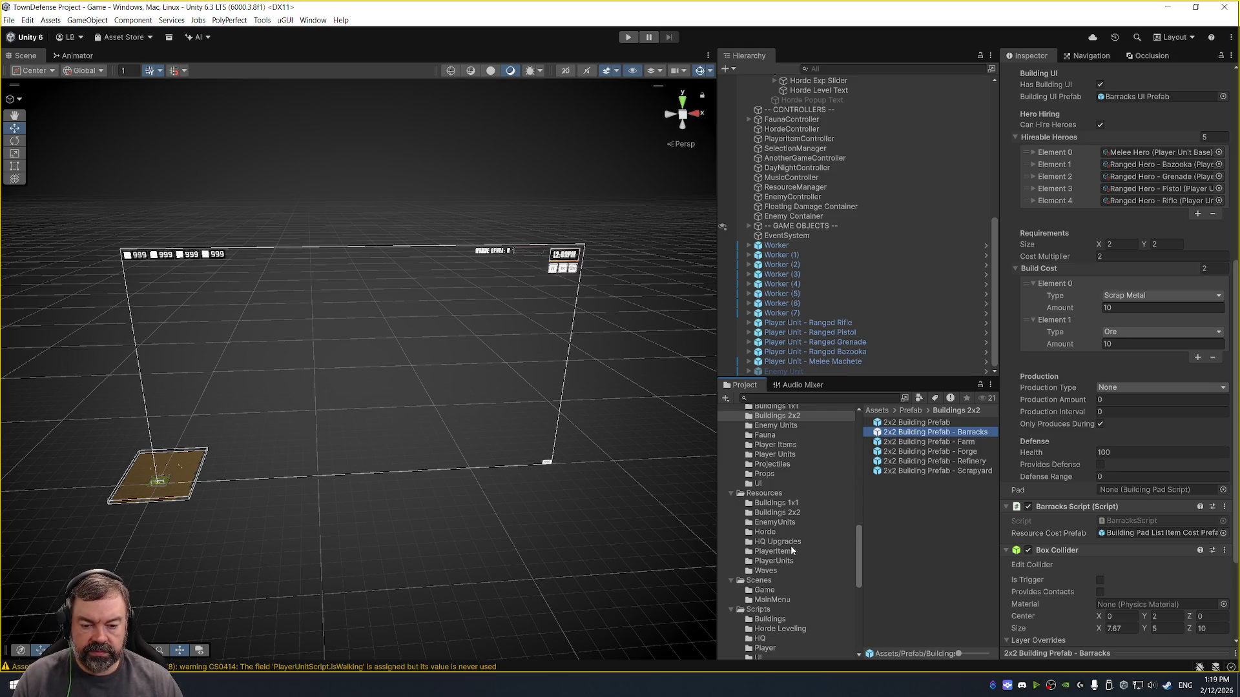
scroll(762, 549, down, 3)
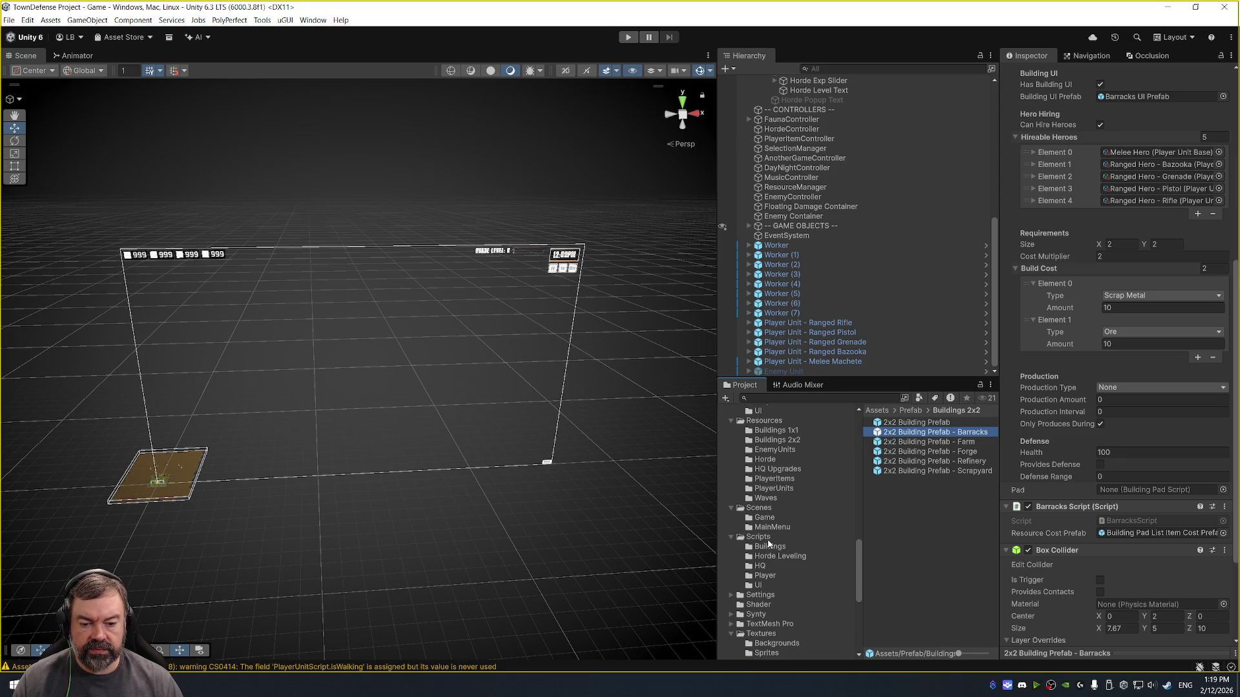
scroll(1094, 264, down, 5)
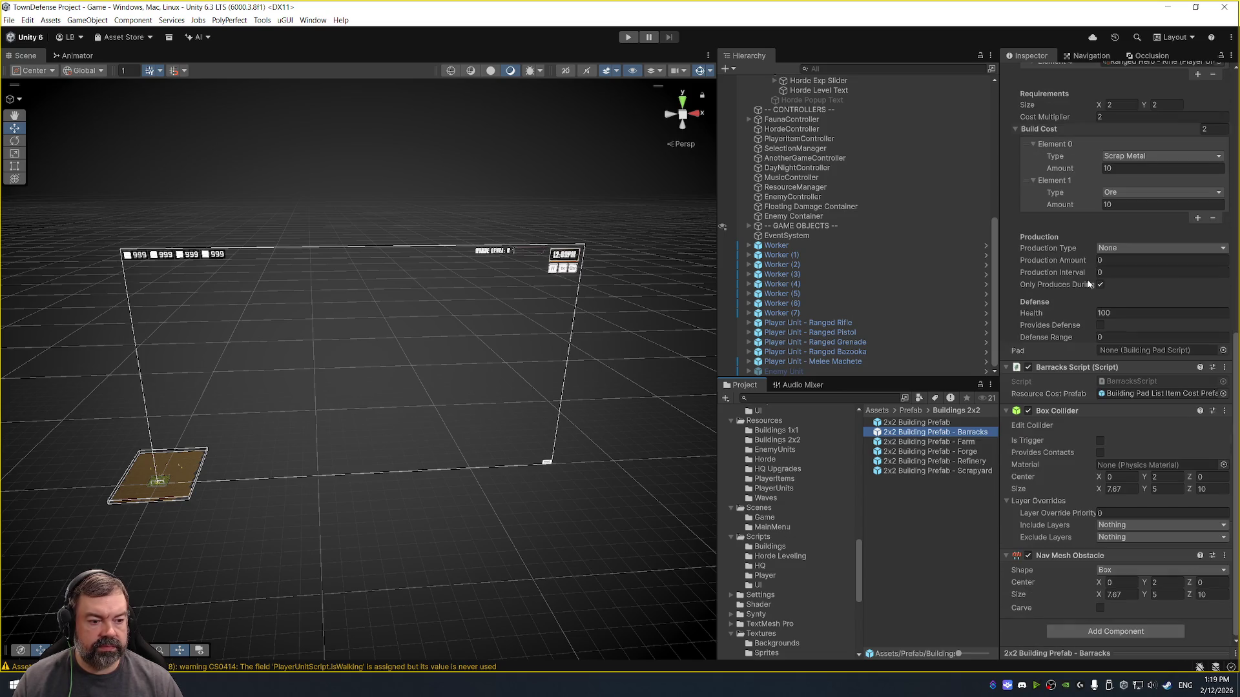
scroll(797, 508, up, 8)
scroll(797, 508, down, 8)
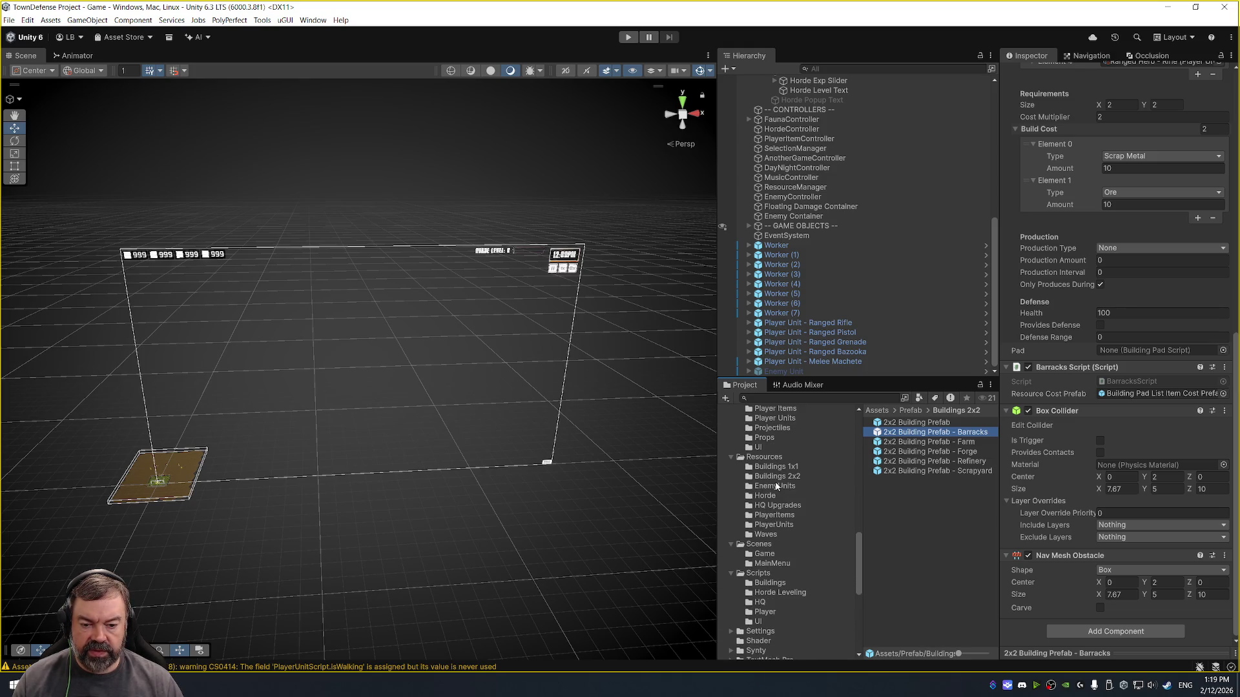
- In PlayerUnits, inspect Ranged Hero - Bazooka and locate its Unit Prefab in the project
click(790, 525)
click(962, 432)
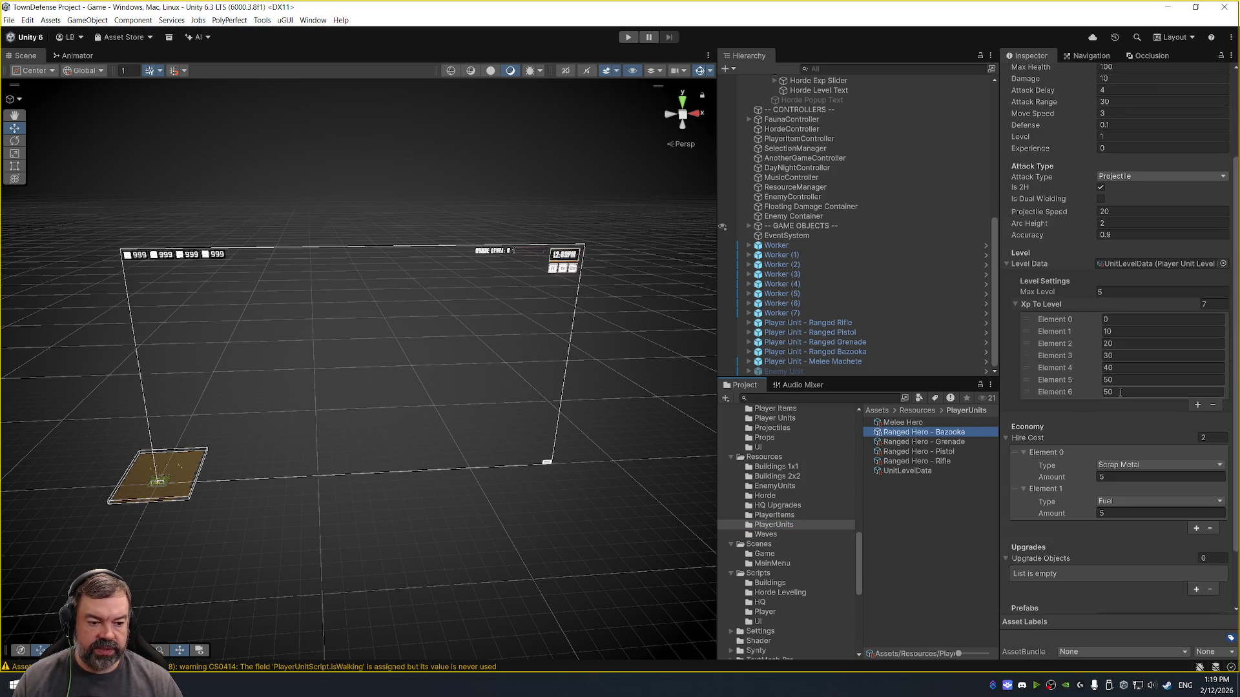
scroll(1110, 462, down, 3)
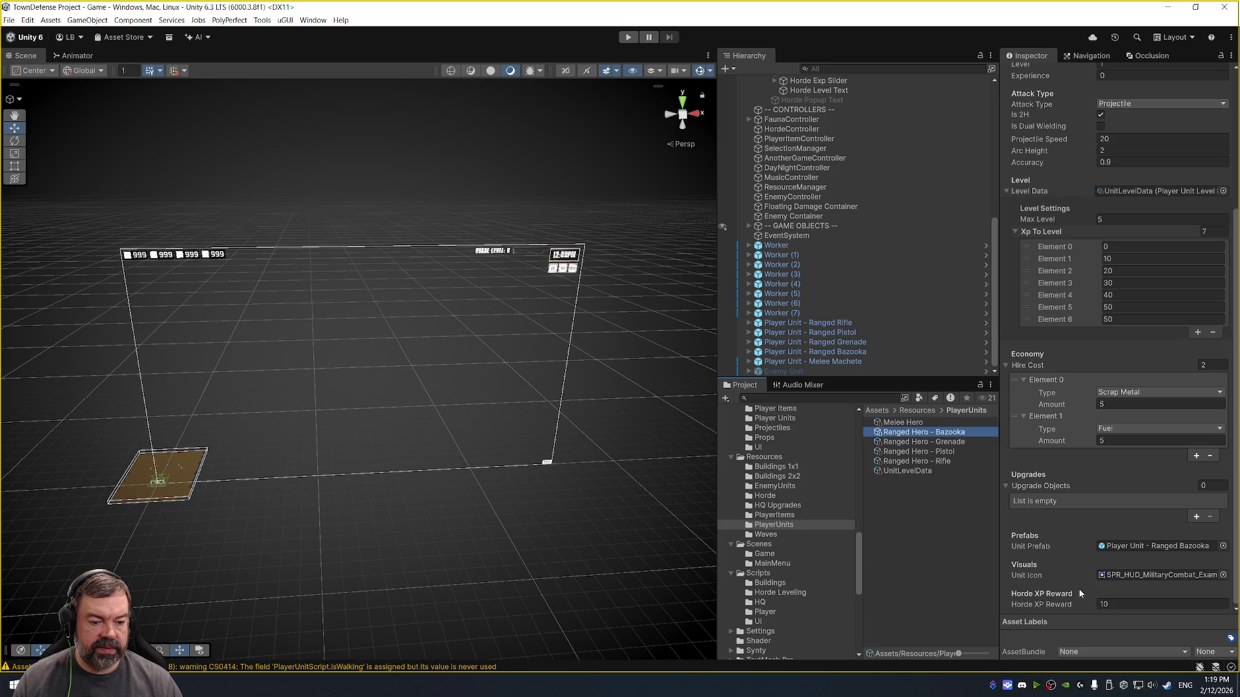
click(1171, 545)
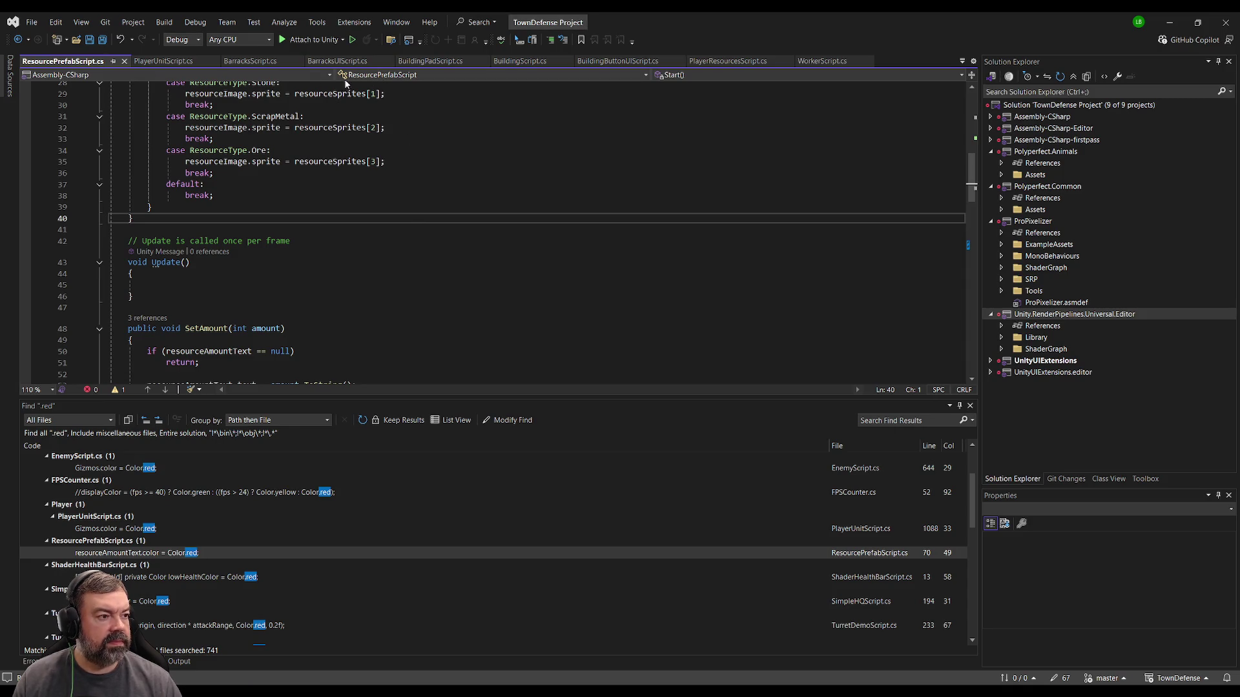
- Search BarracksUIScript.cs for 'prefab' to find the listItemPrefab declaration
click(337, 61)
click(460, 193)
key(ctrl+f)
text(prefab)
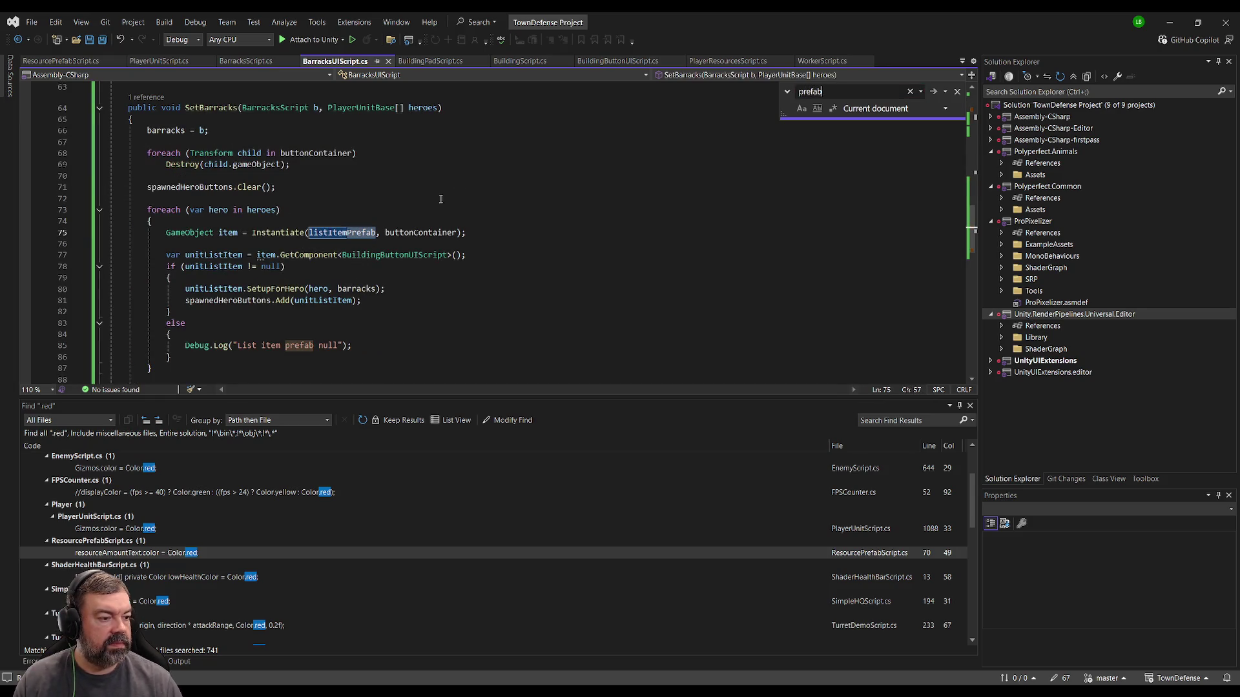
key(Return)
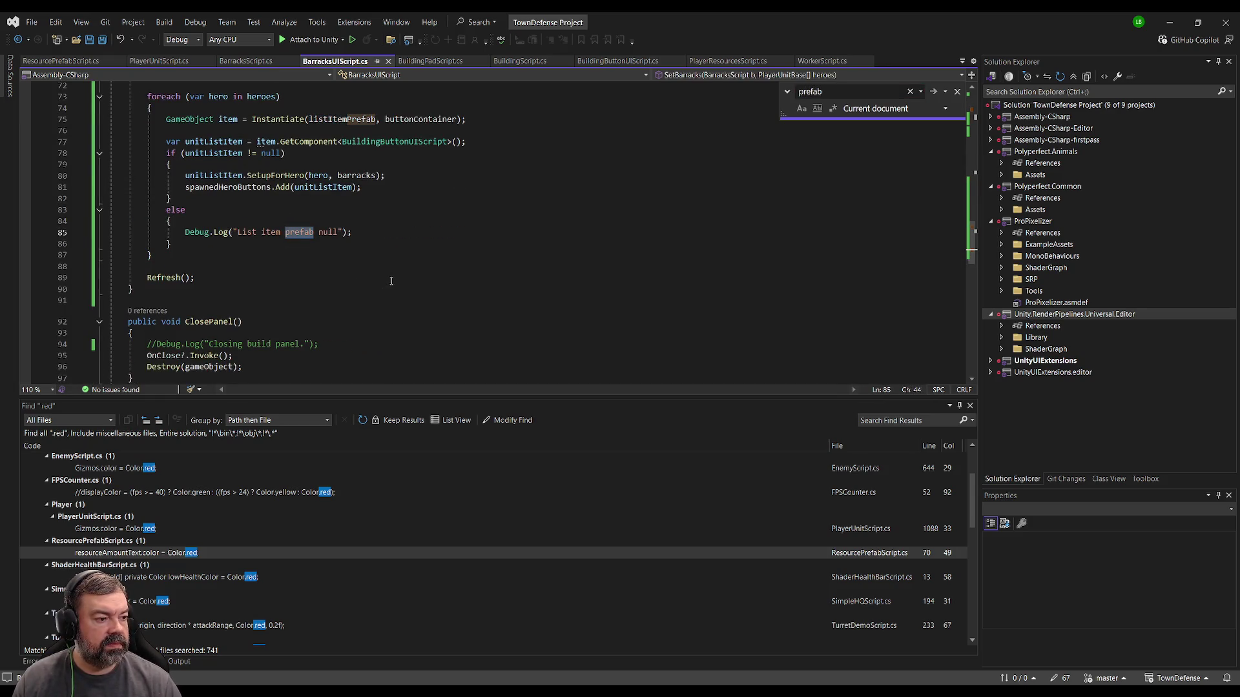
key(Return)
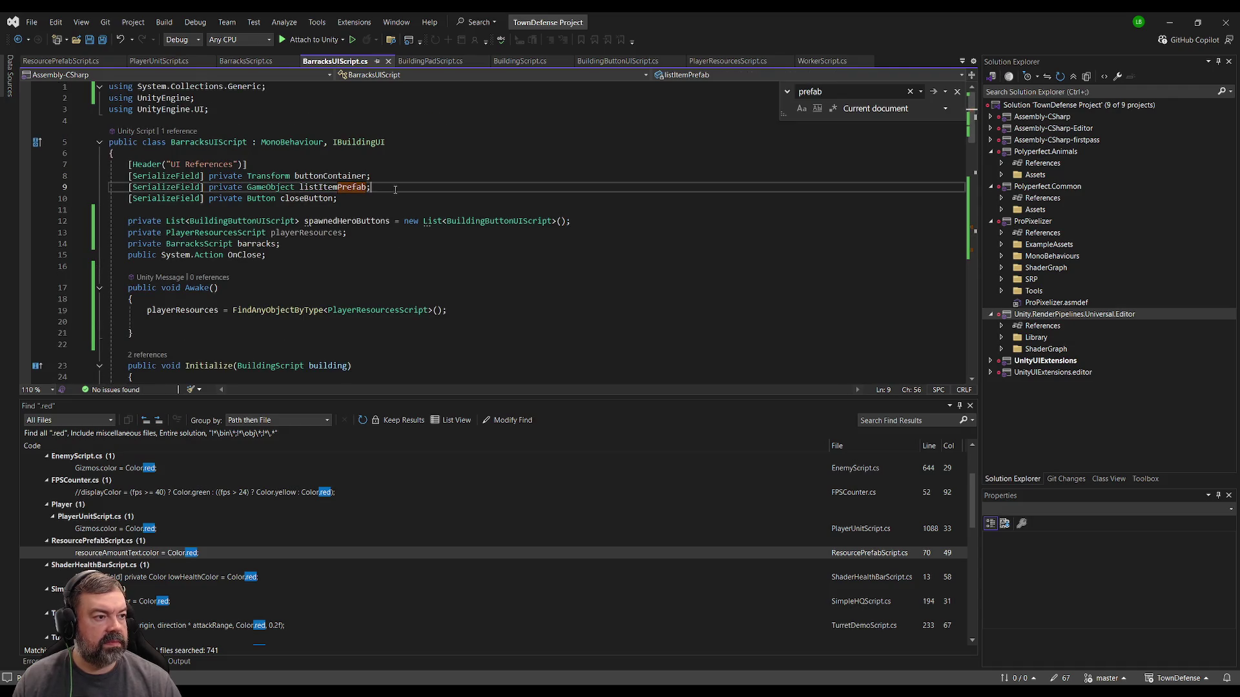
- Search BuildingScript.cs for 'prefab' to find where buildingUIPrefab is instantiated
click(527, 62)
click(443, 128)
key(ctrl+f)
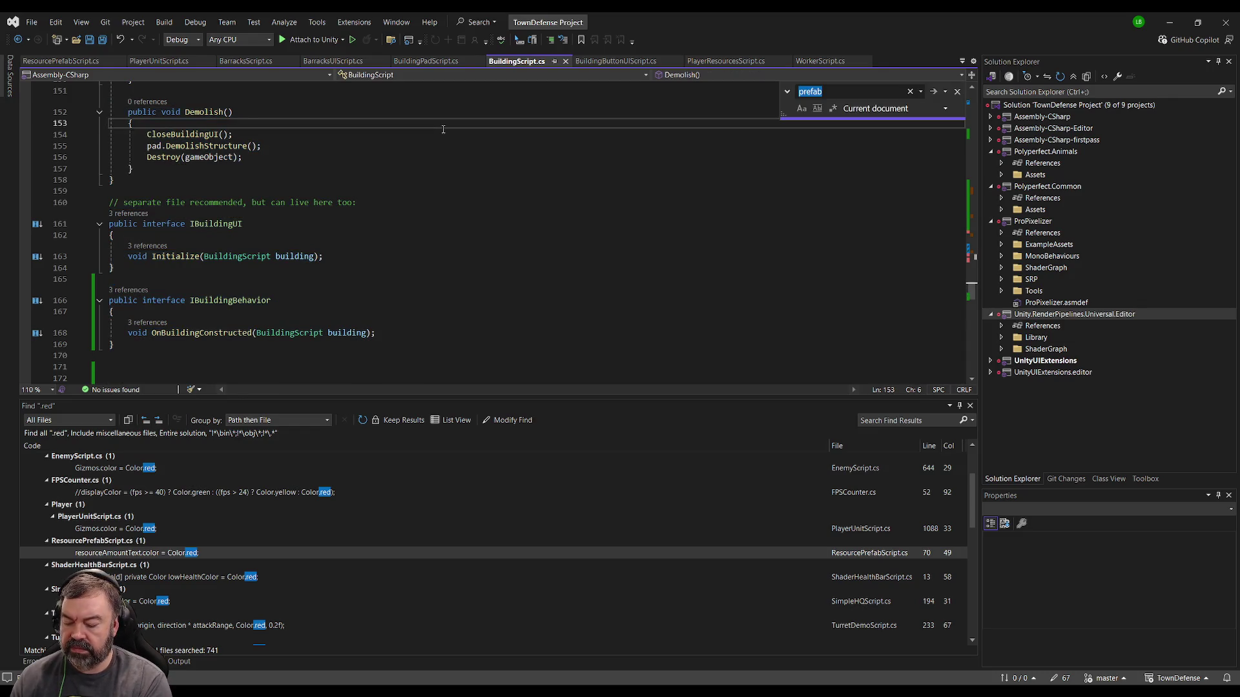
key(Return)
key(Return)
key(Return)
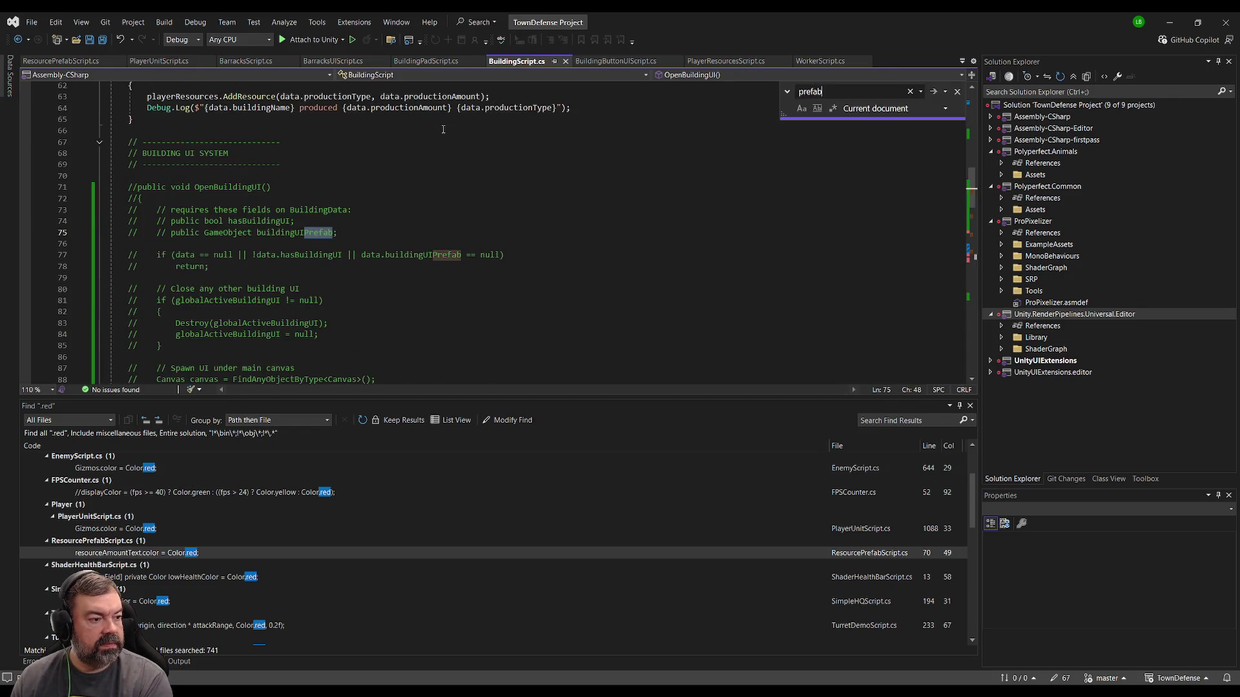
key(Return)
key(Return)
key(Return)
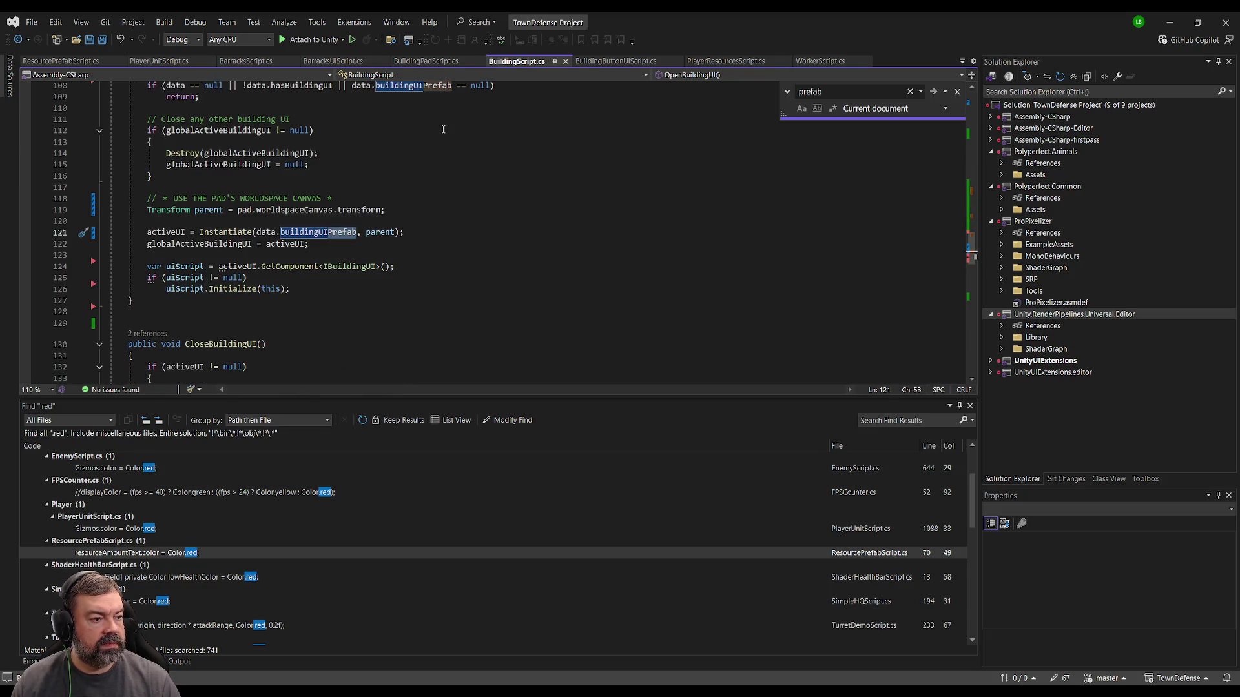
key(Escape)
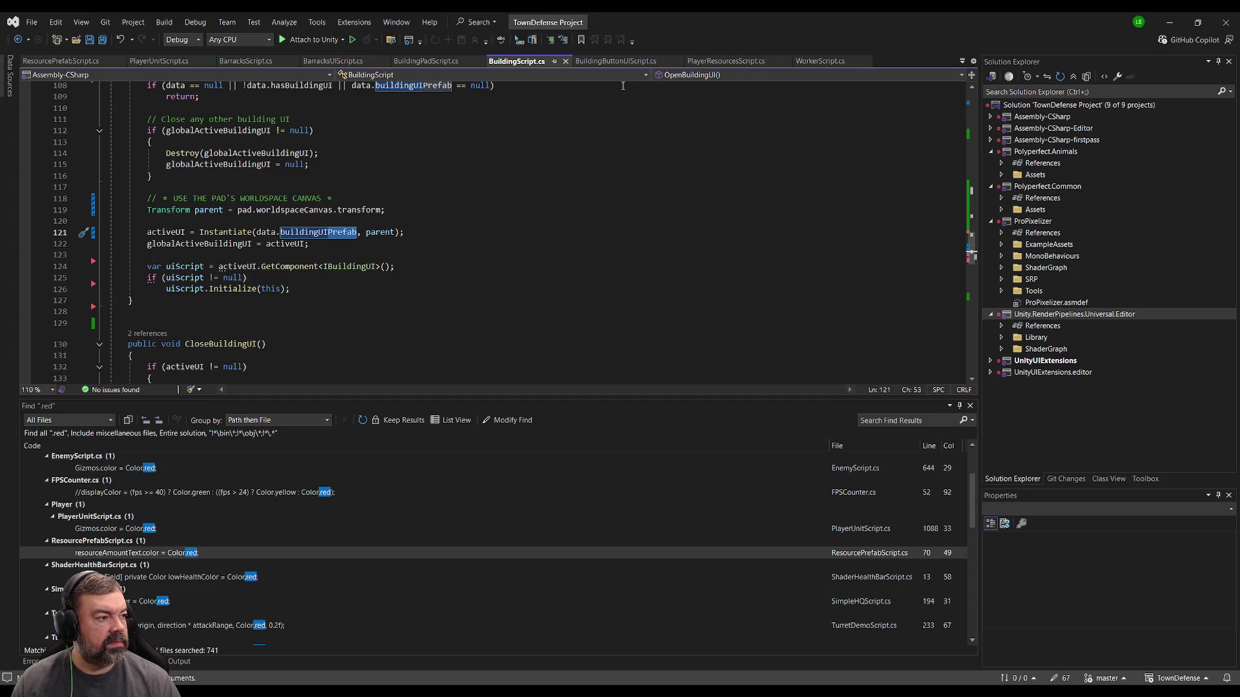
- Search BuildingButtonUIScript.cs for 'hero' and read through the matching code
click(615, 61)
click(419, 200)
key(ctrl+f)
text(hero)
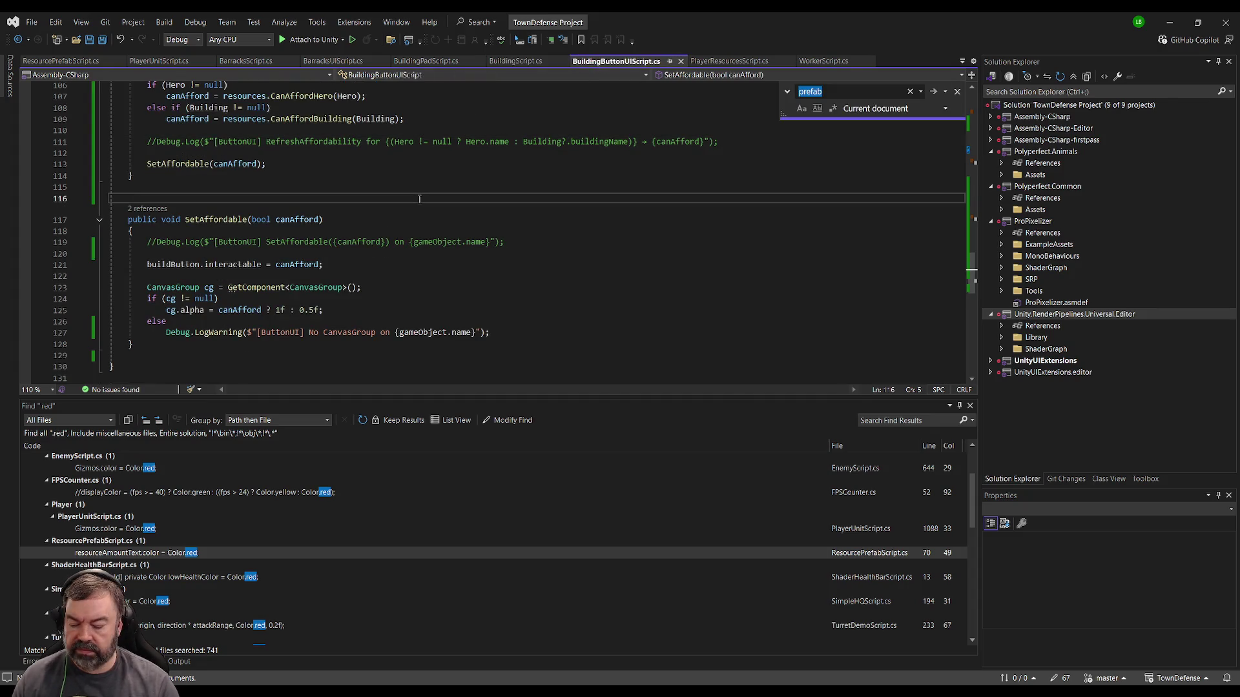
key(Return)
key(Return)
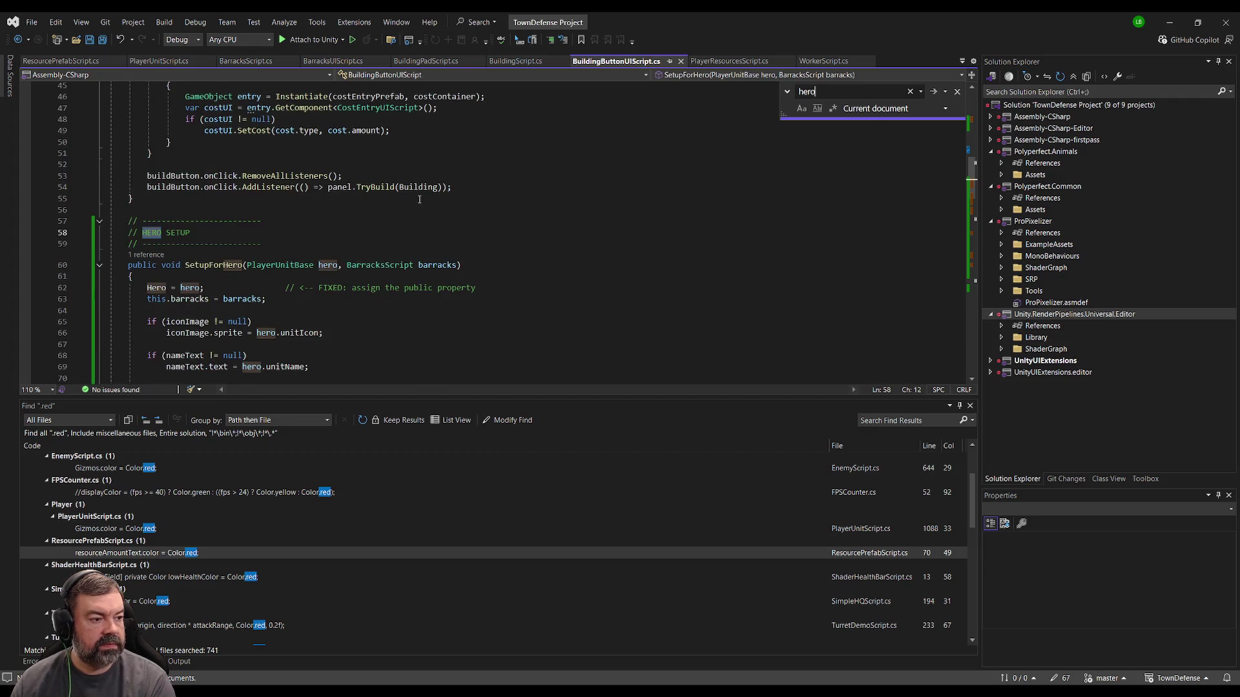
scroll(406, 312, down, 5)
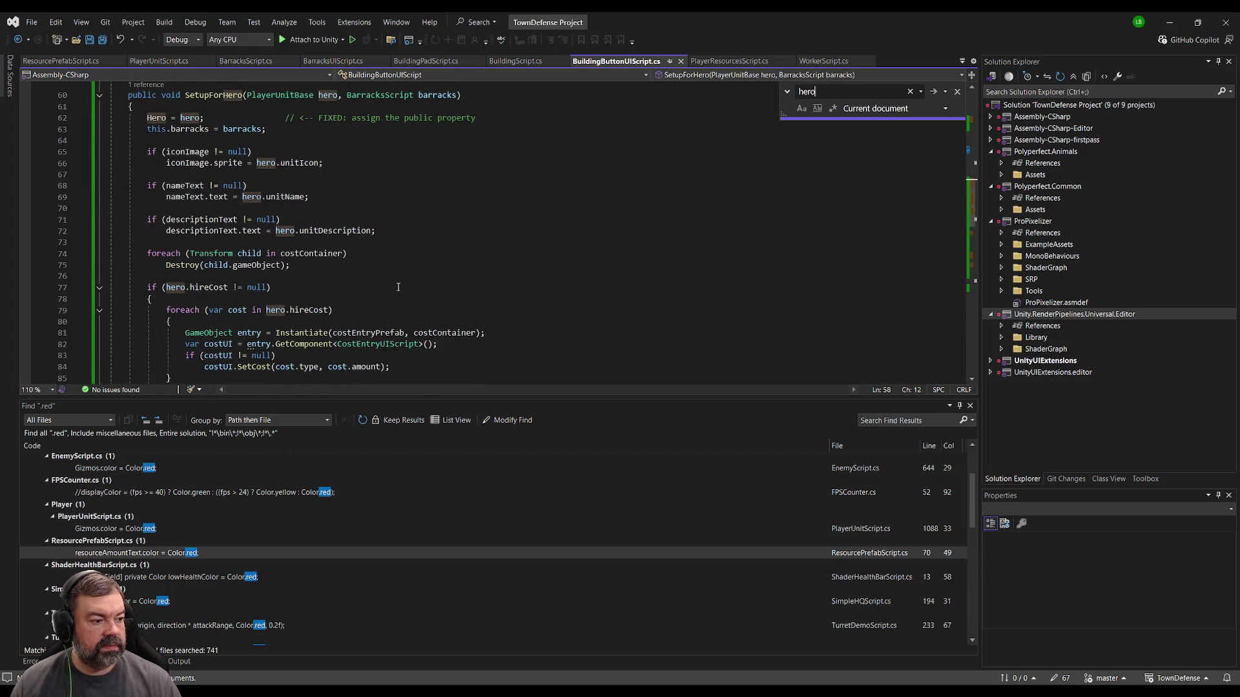
scroll(418, 258, down, 3)
scroll(418, 258, down, 1)
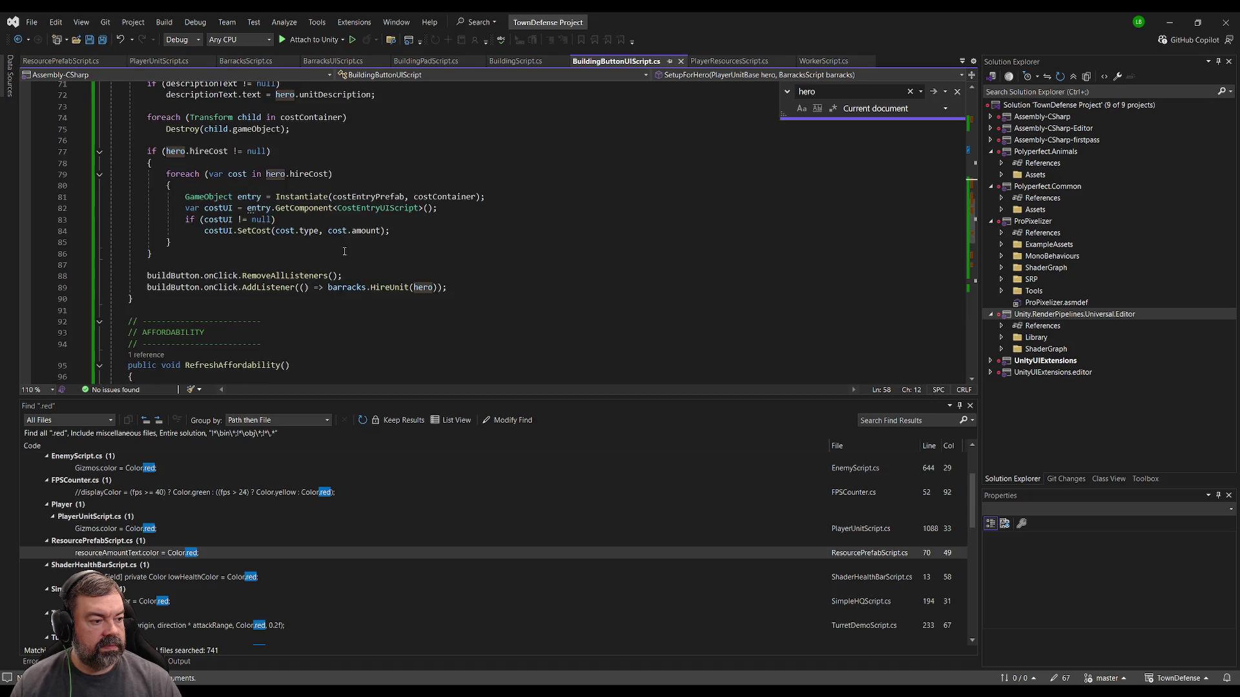
- In BarracksScript's HireUnit, add '// PLAY AUDIO FOR HIRING' after the Instantiate call
ctrl+click(387, 289)
scroll(380, 280, down, 1)
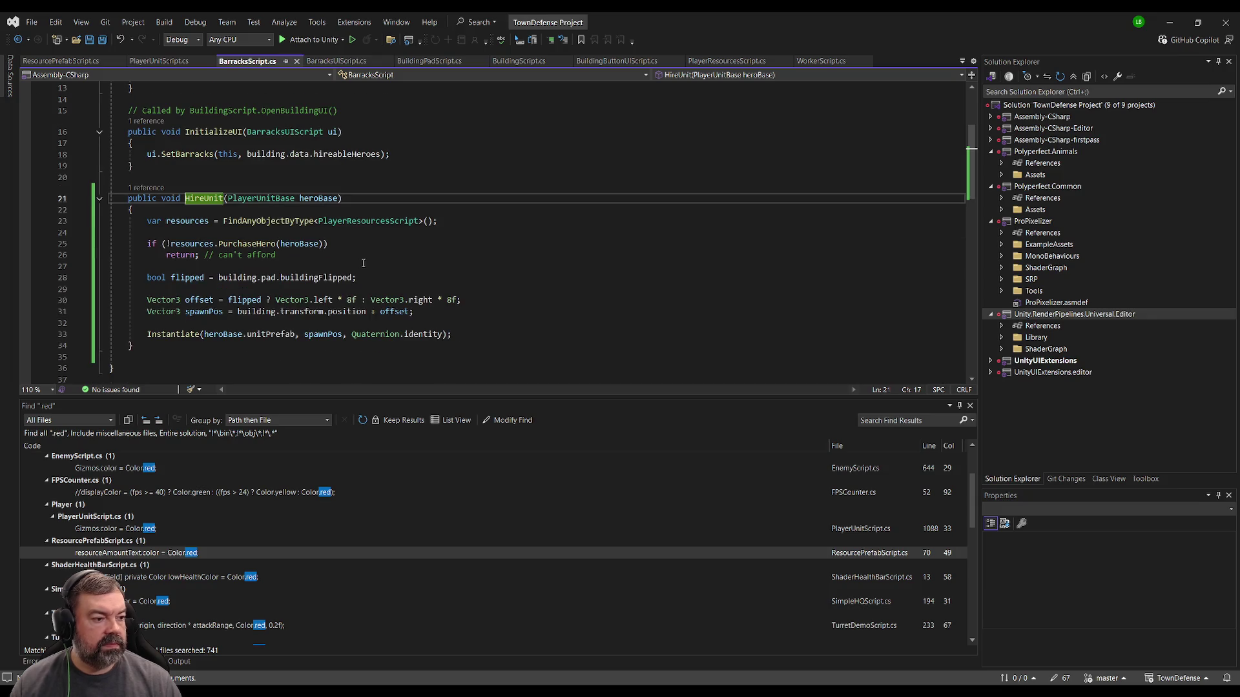
click(459, 337)
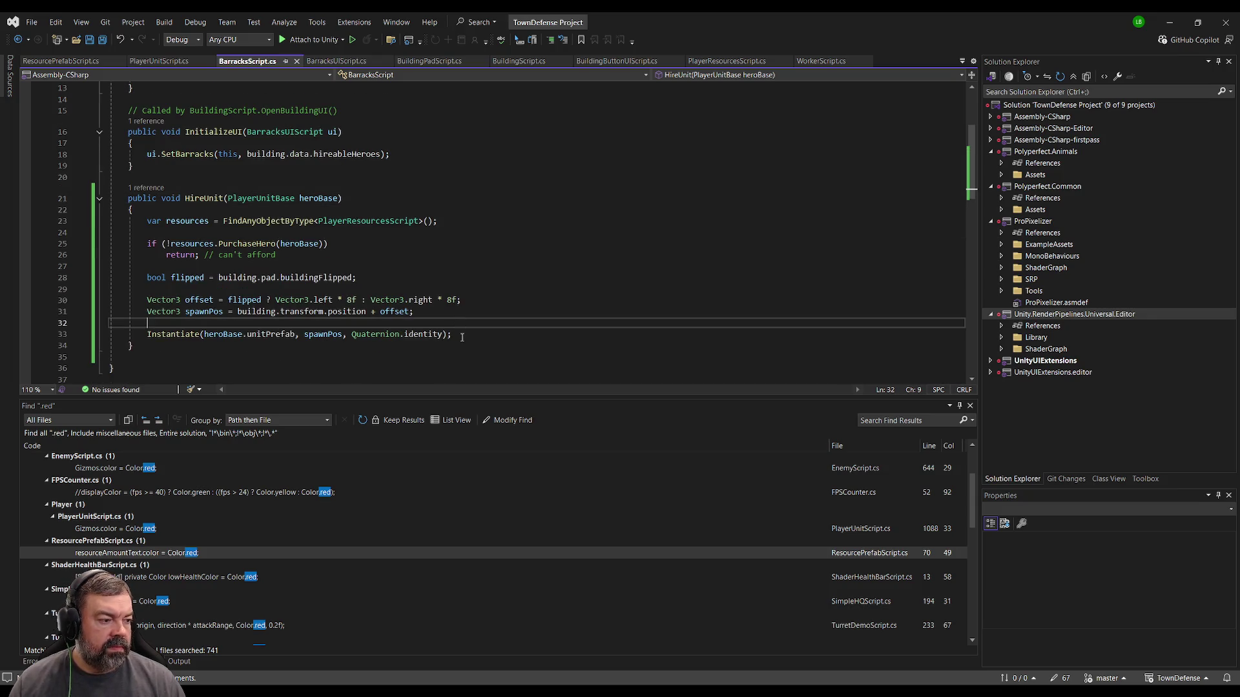
key(Return)
text(//)
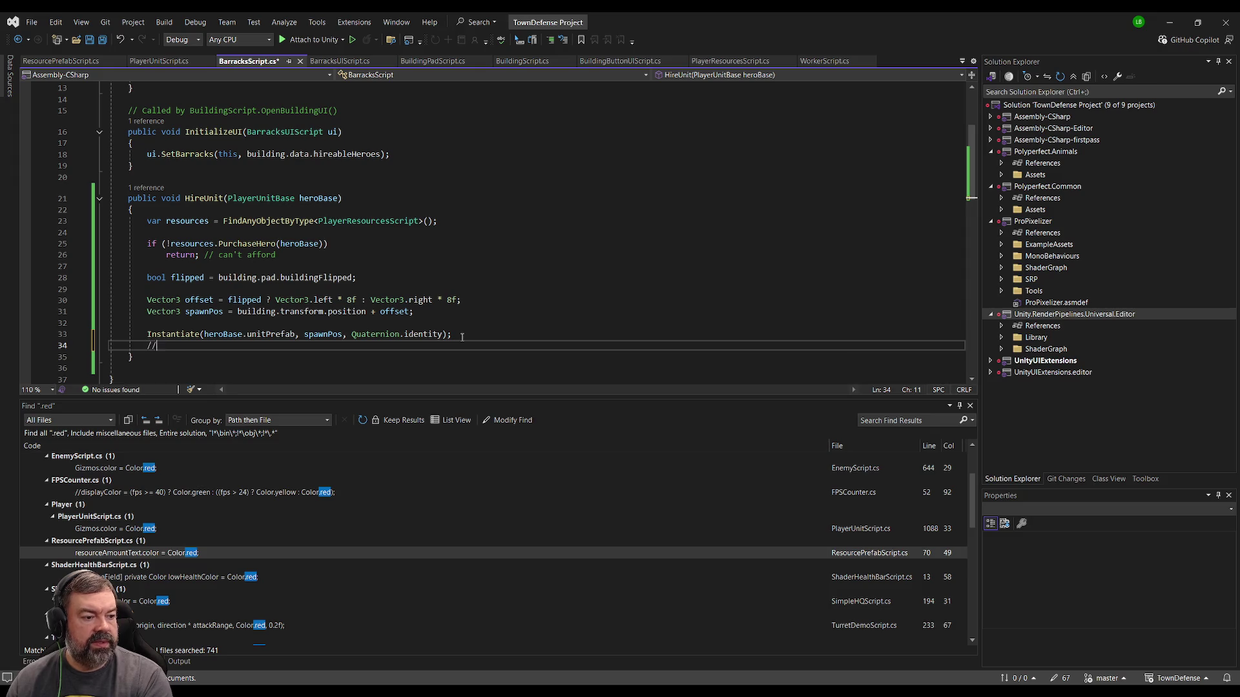
text( PLAY AUDIO FOR )
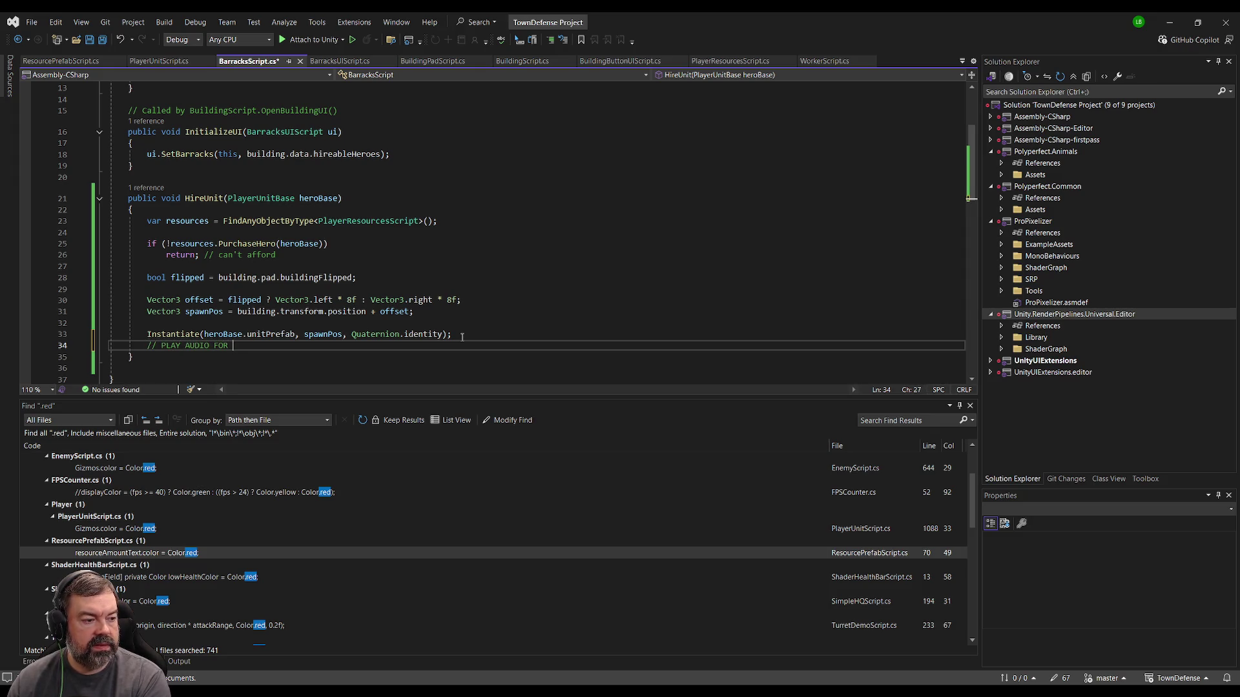
text(HIRING)
key(Return)
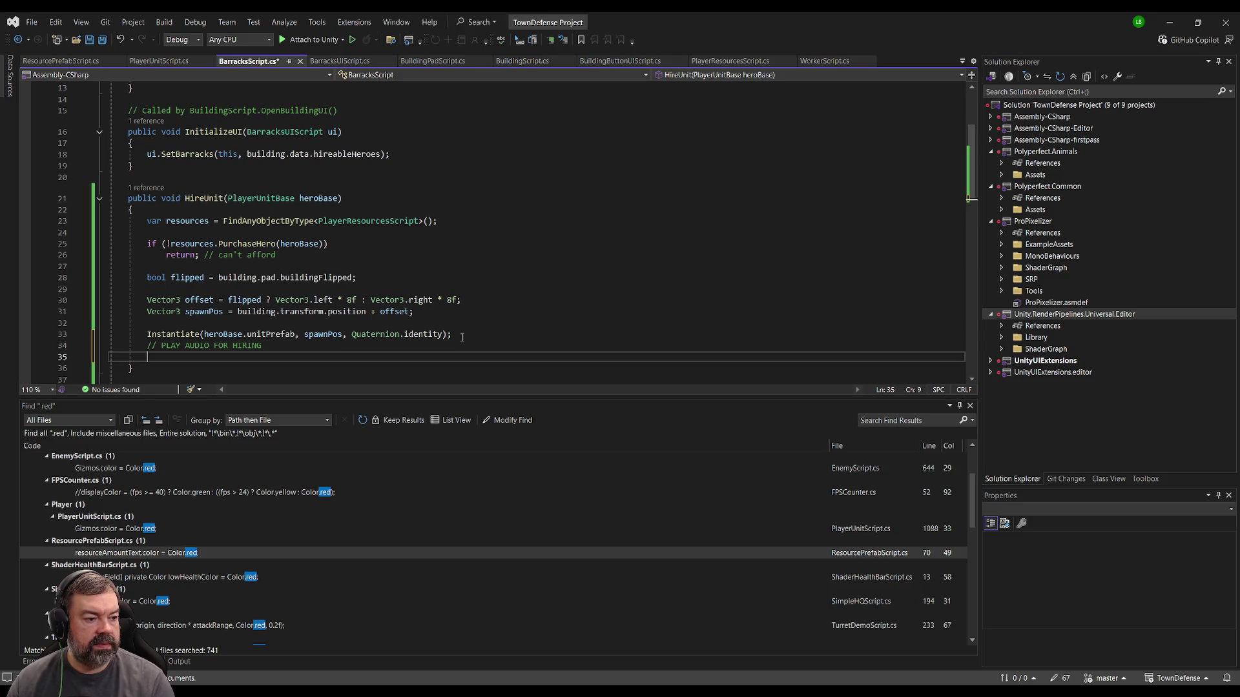
key(alt+Tab)
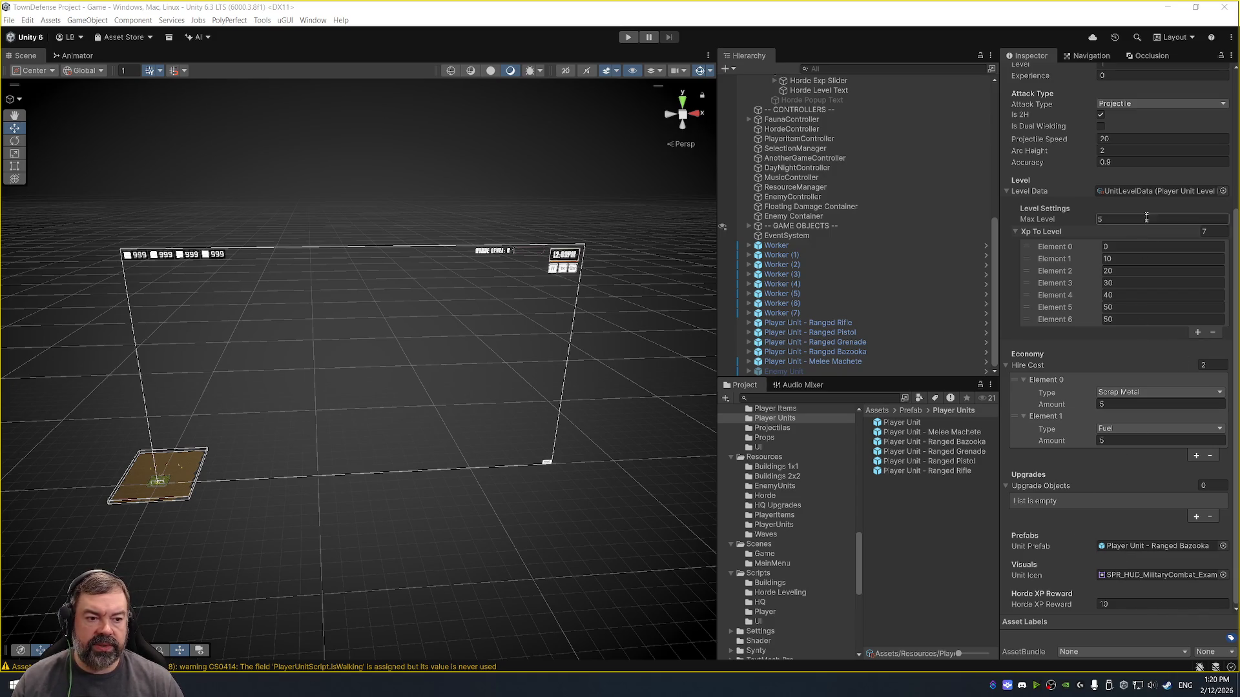
- Inspect the hero's UnitLevelData asset and the Ranged Hero - Bazooka unit data
double_click(1159, 192)
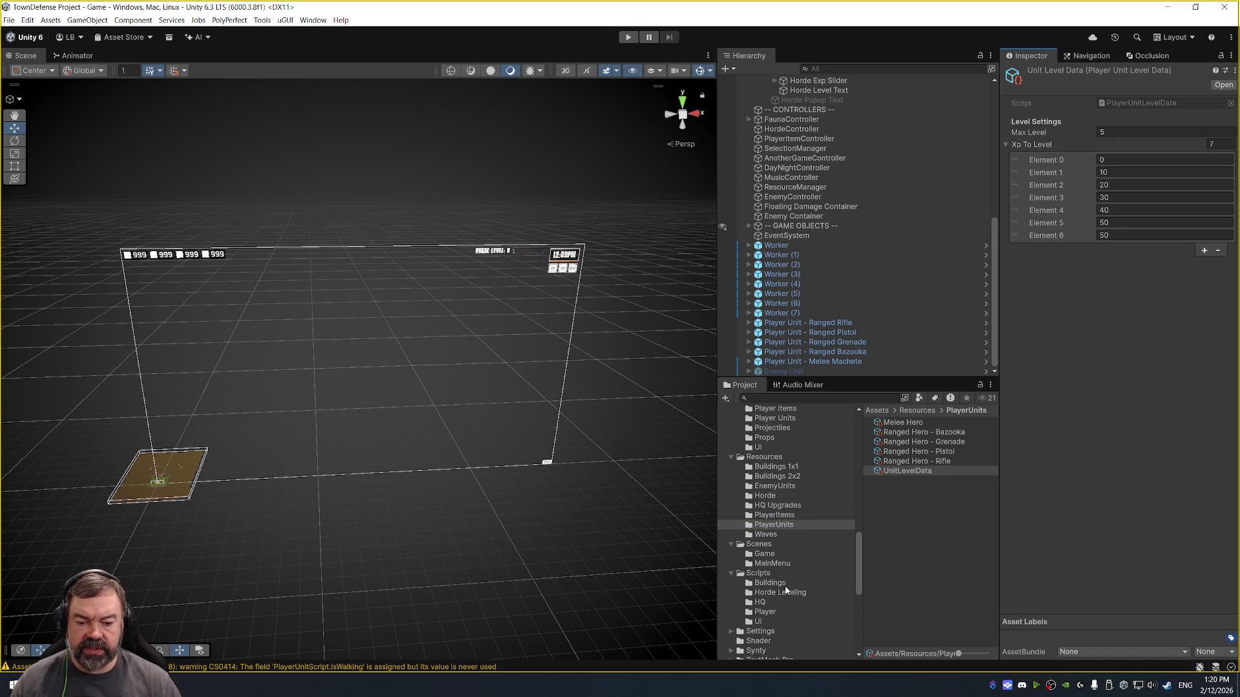
scroll(784, 568, up, 3)
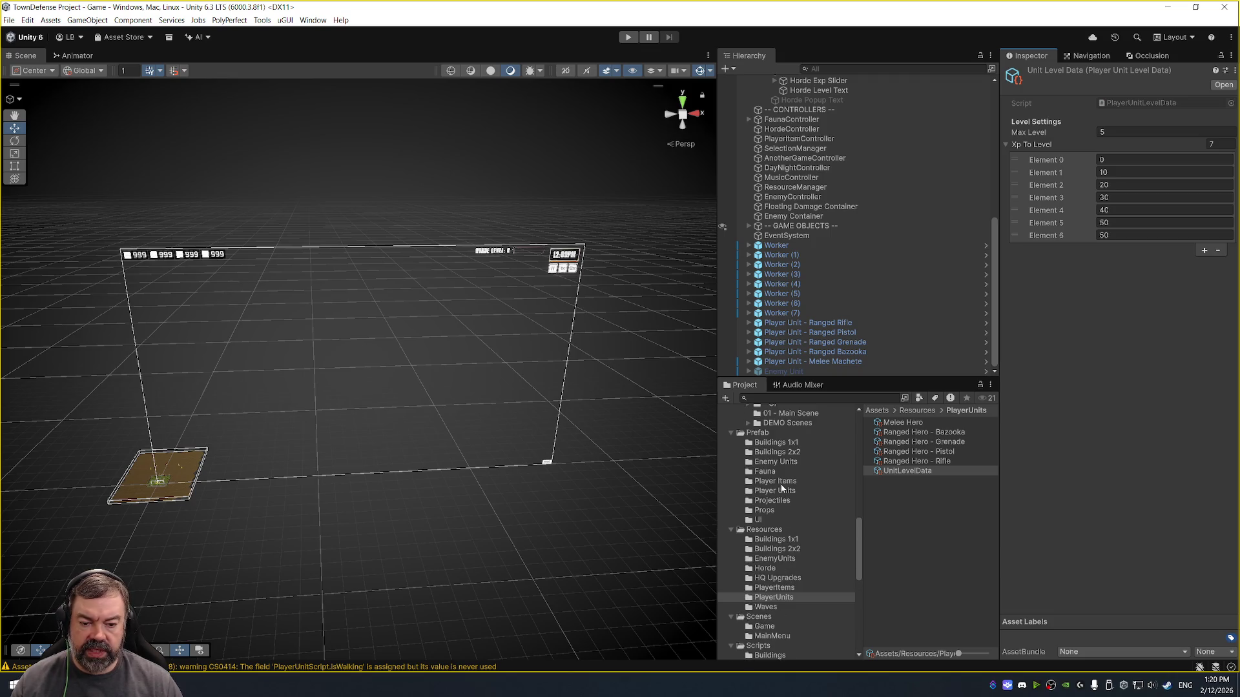
scroll(778, 574, down, 4)
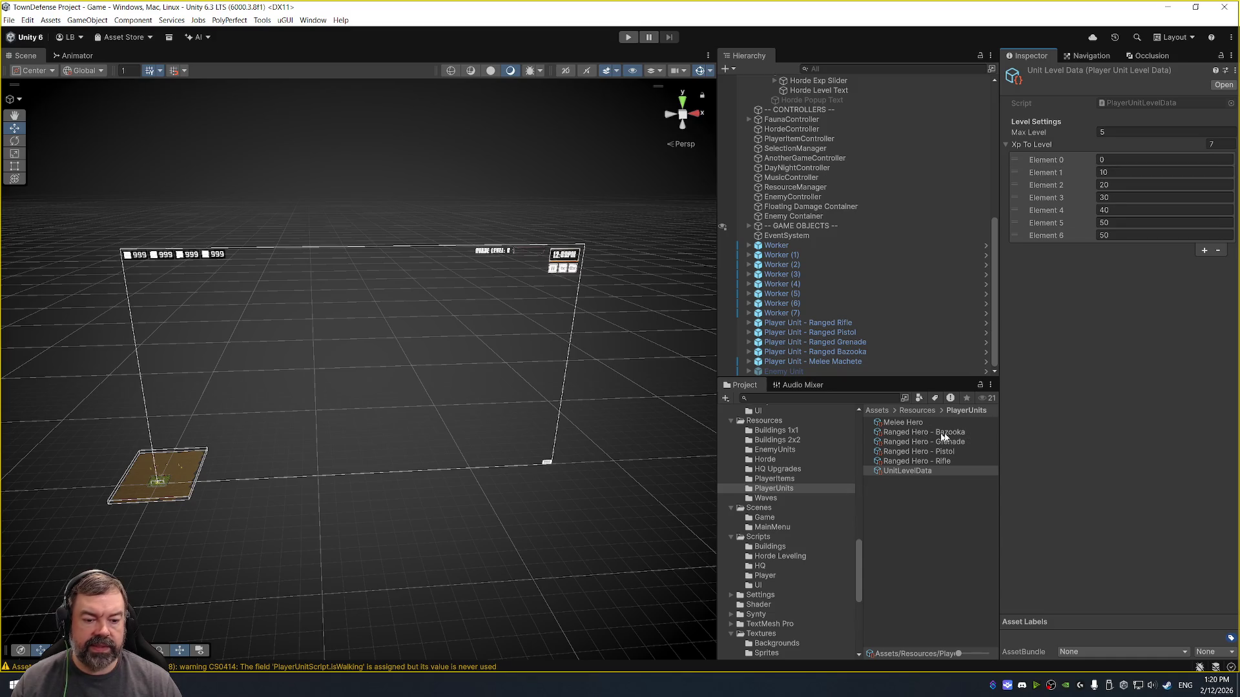
click(940, 432)
- Open PlayerUnitBase from Scripts/Player in Visual Studio
click(765, 576)
double_click(904, 509)
scroll(359, 277, down, 5)
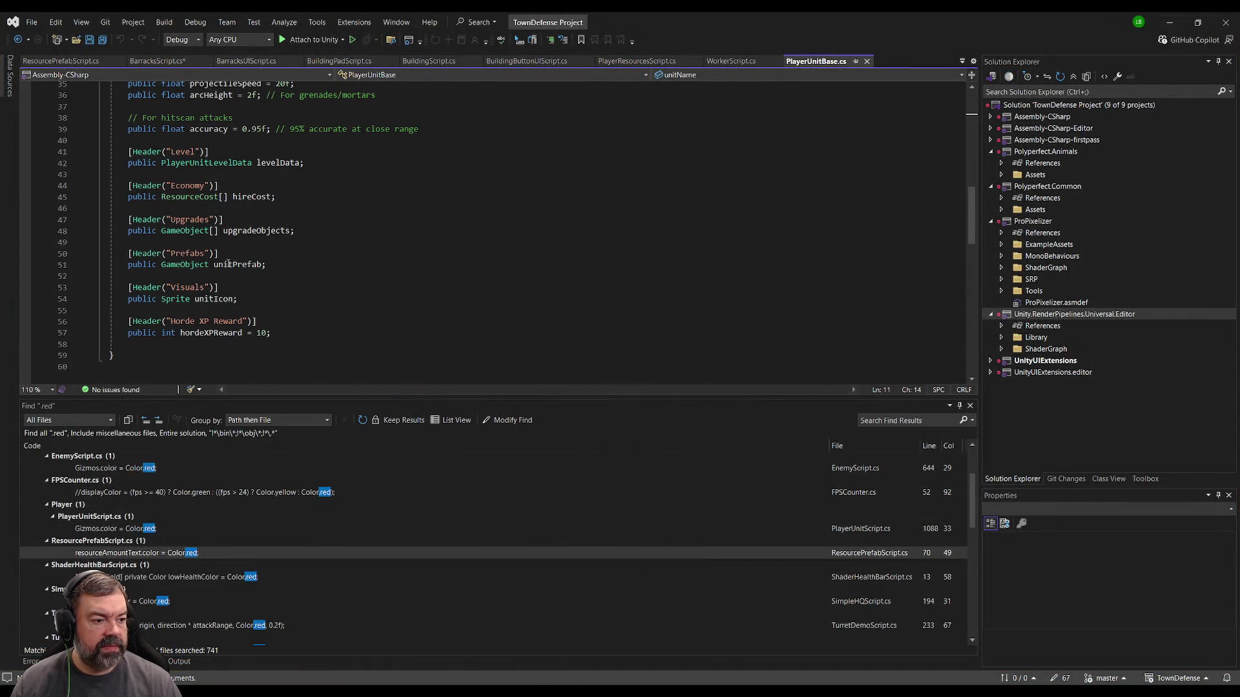
- Rename the Prefabs header to Hiring and add public AudioClip unitHiringSfx; below unitPrefab
click(189, 254)
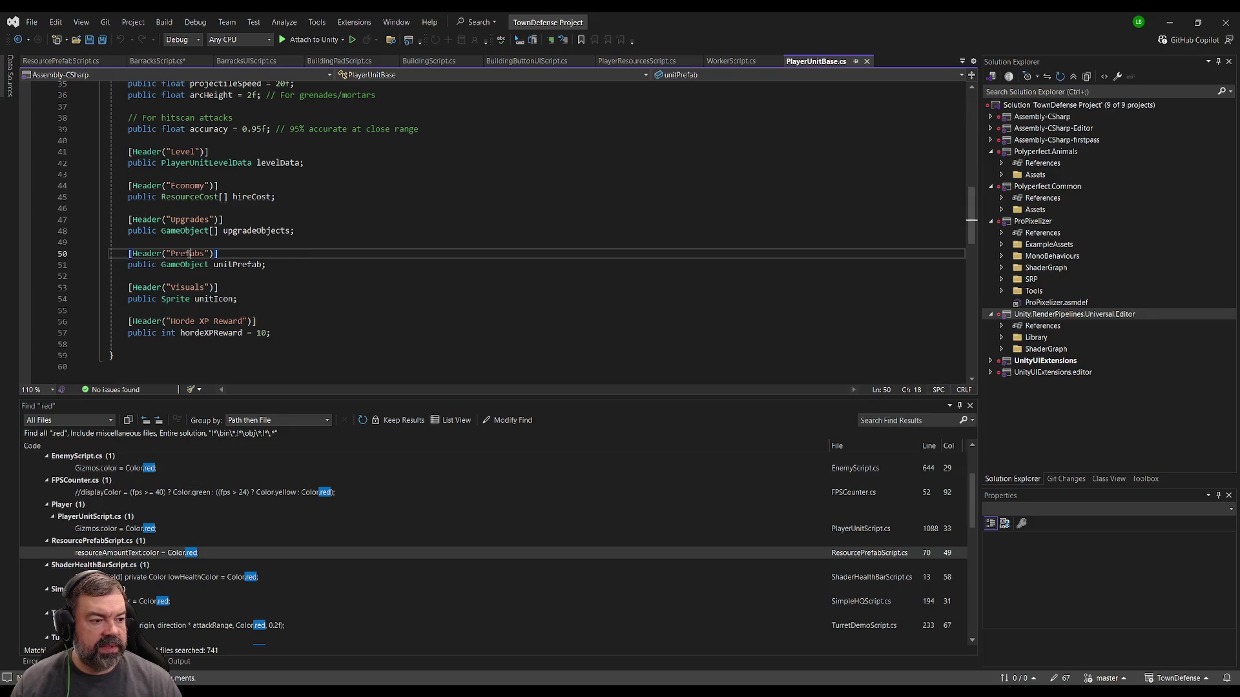
double_click(189, 254)
text(Hiring)
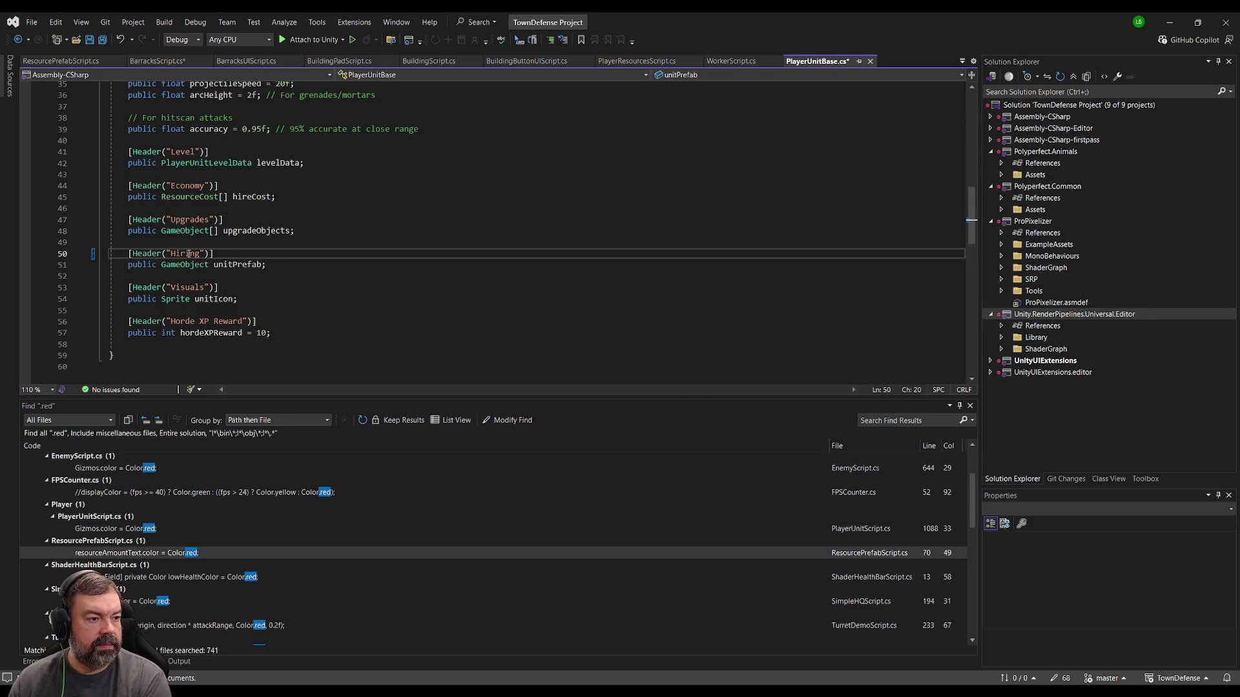
key(BackSpace)
key(Down)
key(Down)
text(public AudioClip )
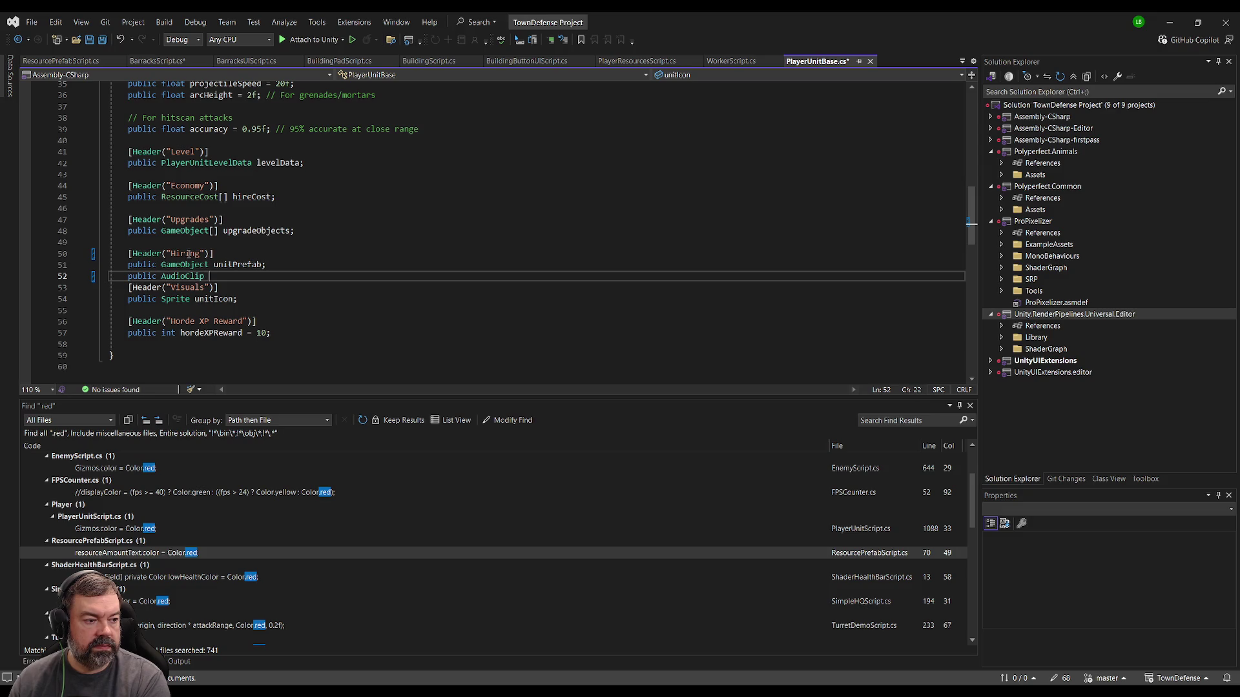
text(unitHiring)
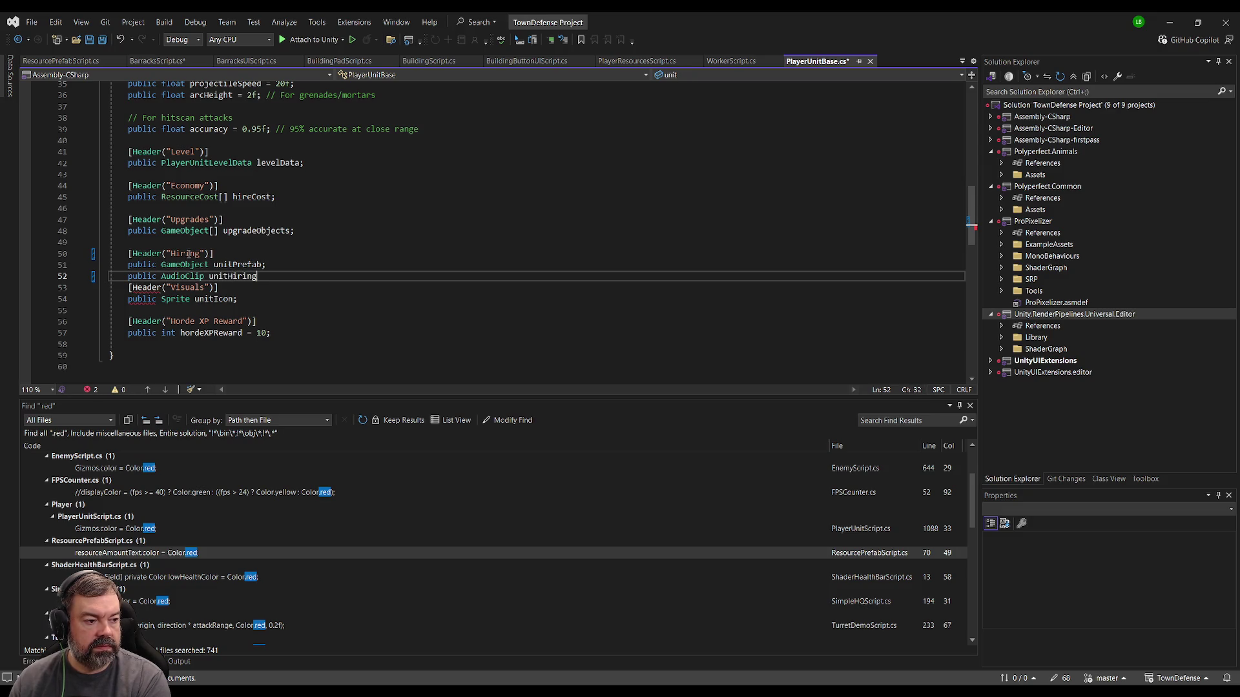
text(Sfx;)
key(Return)
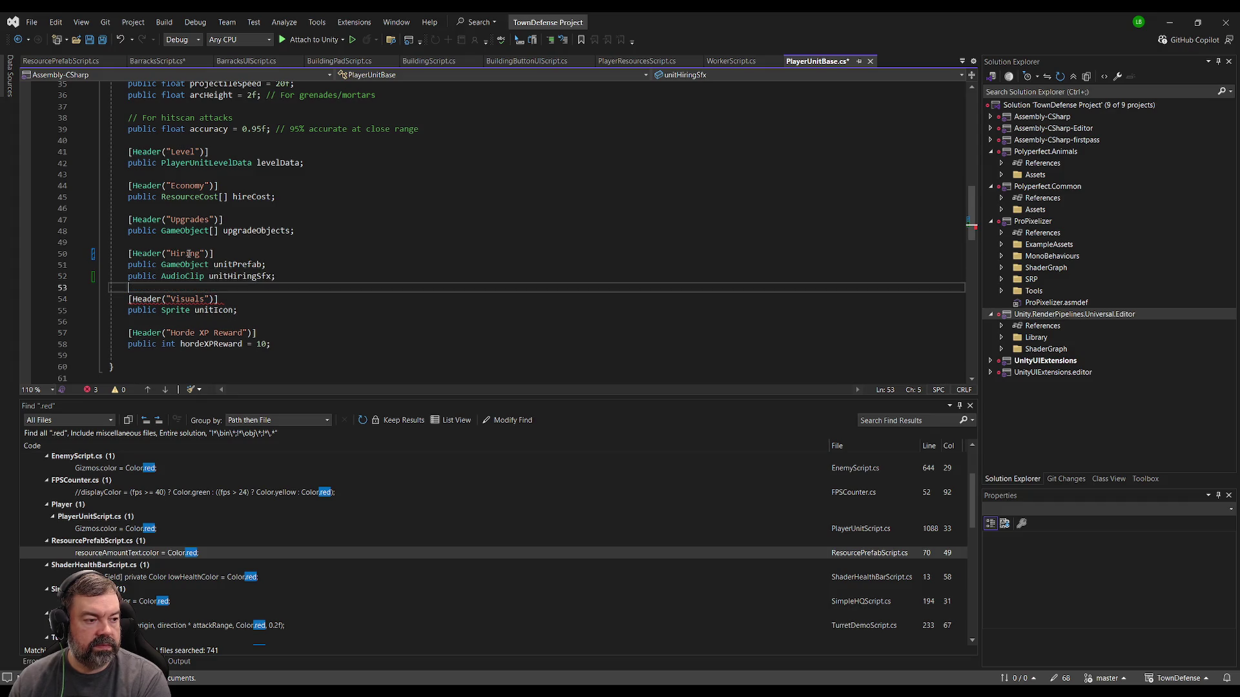
click(310, 276)
- Save both PlayerUnitBase and BarracksScript, then return to Unity
key(ctrl+s)
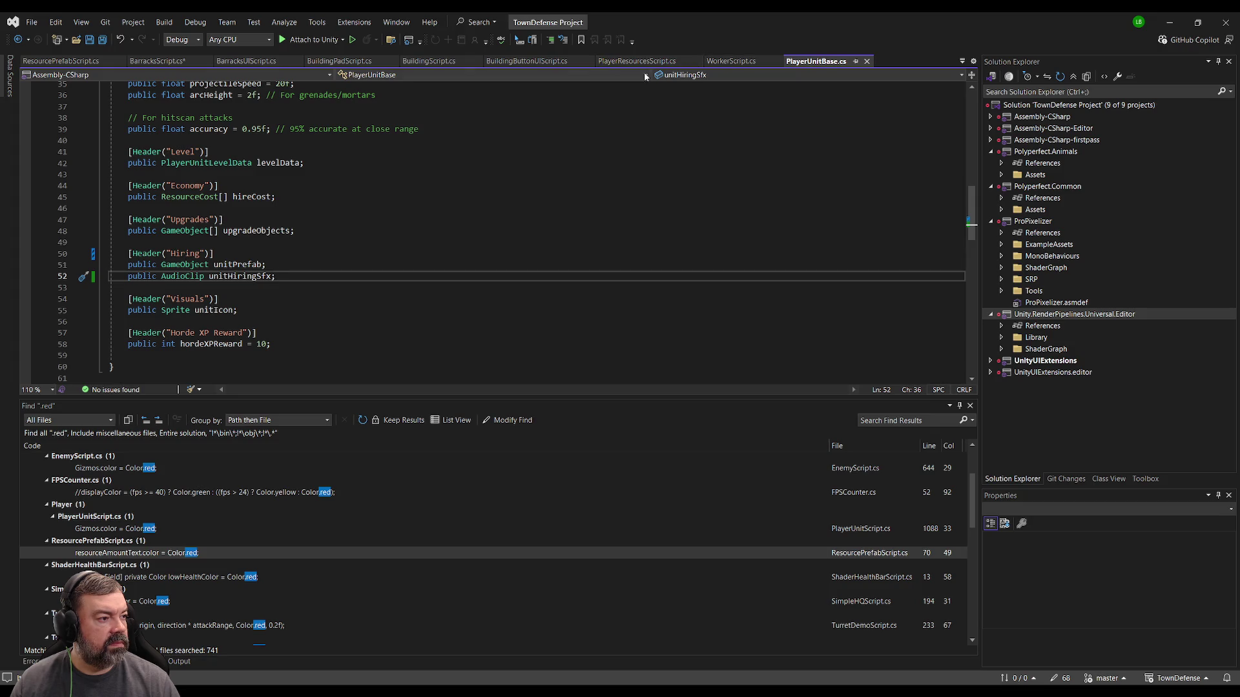
key(ctrl+Tab)
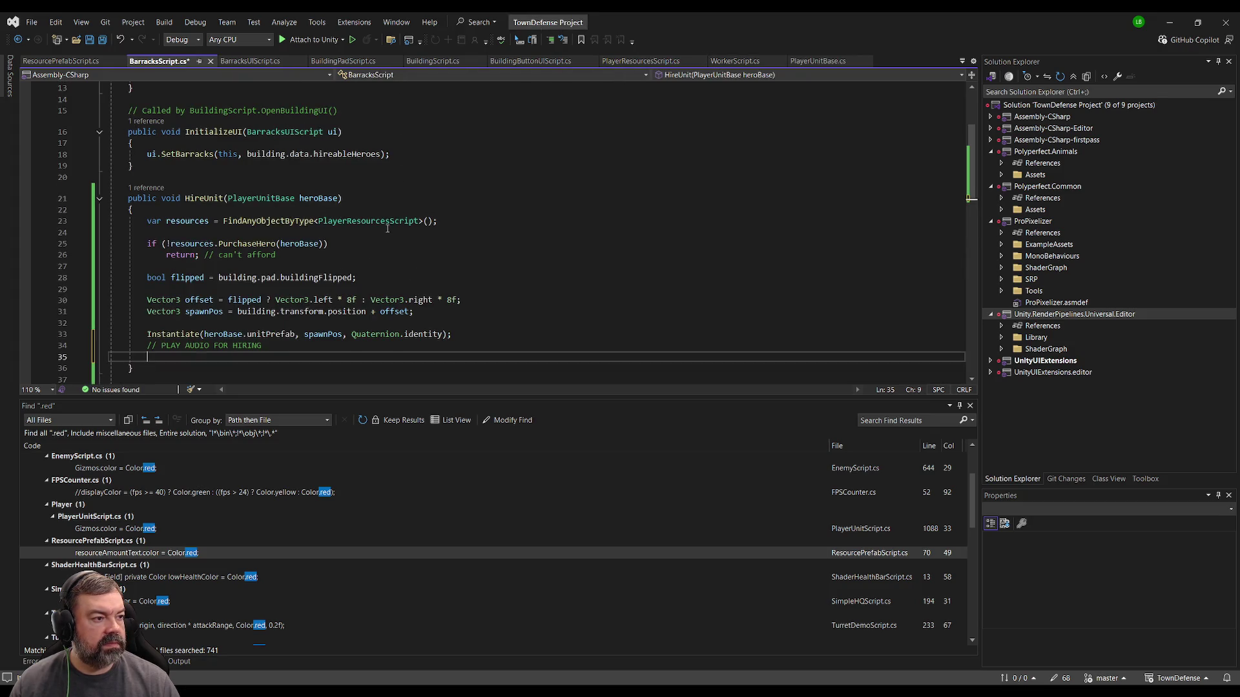
click(510, 130)
key(ctrl+s)
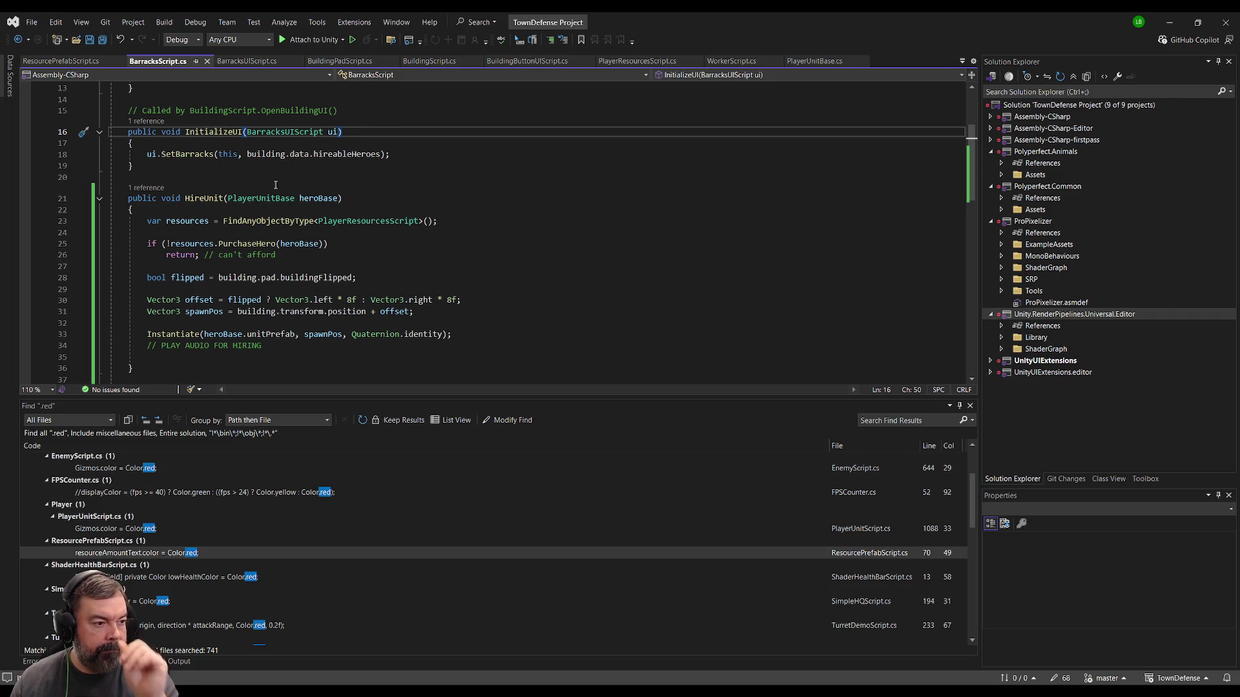
click(292, 359)
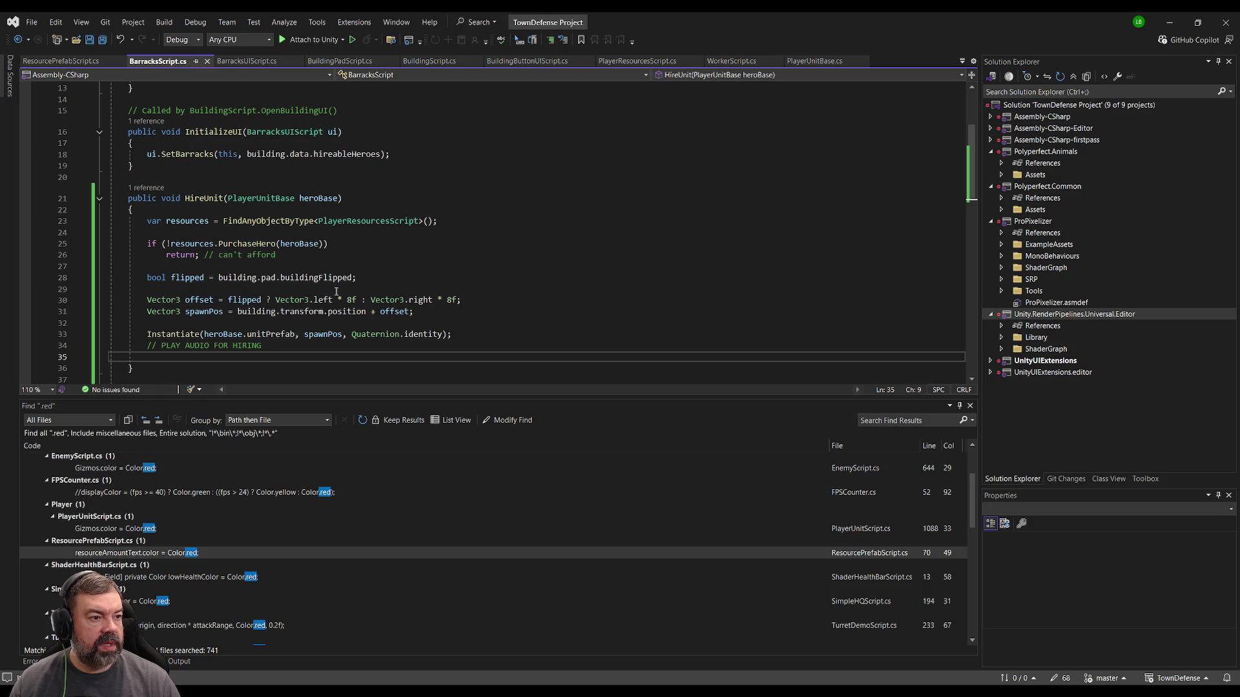
scroll(220, 360, up, 4)
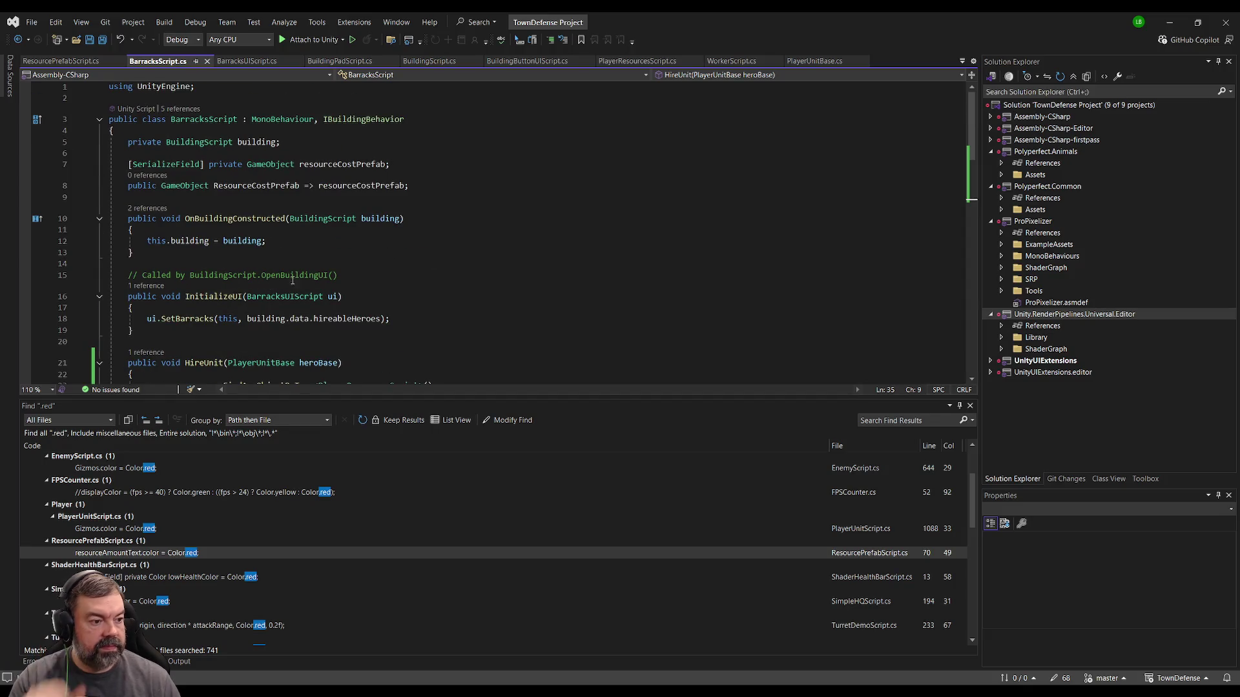
key(alt+Tab)
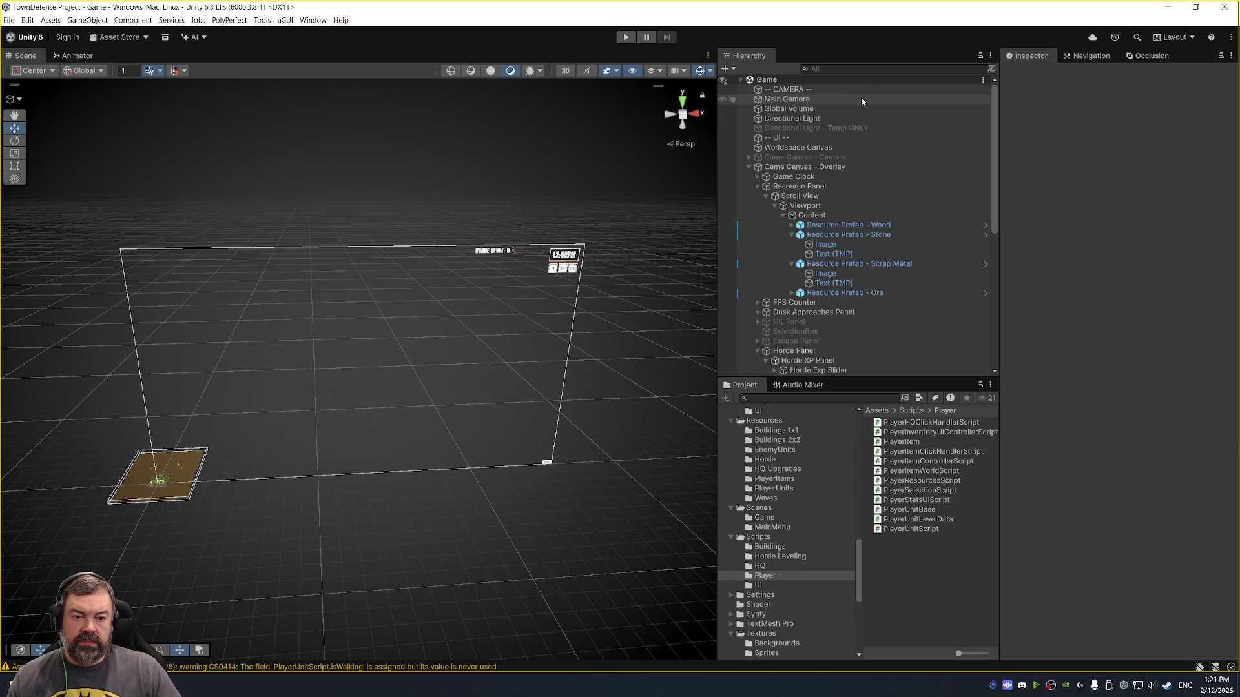
- Inspect the 2x2 Building Prefab - Barracks asset in the Prefab Buildings 2x2 folder
click(861, 98)
scroll(916, 324, down, 10)
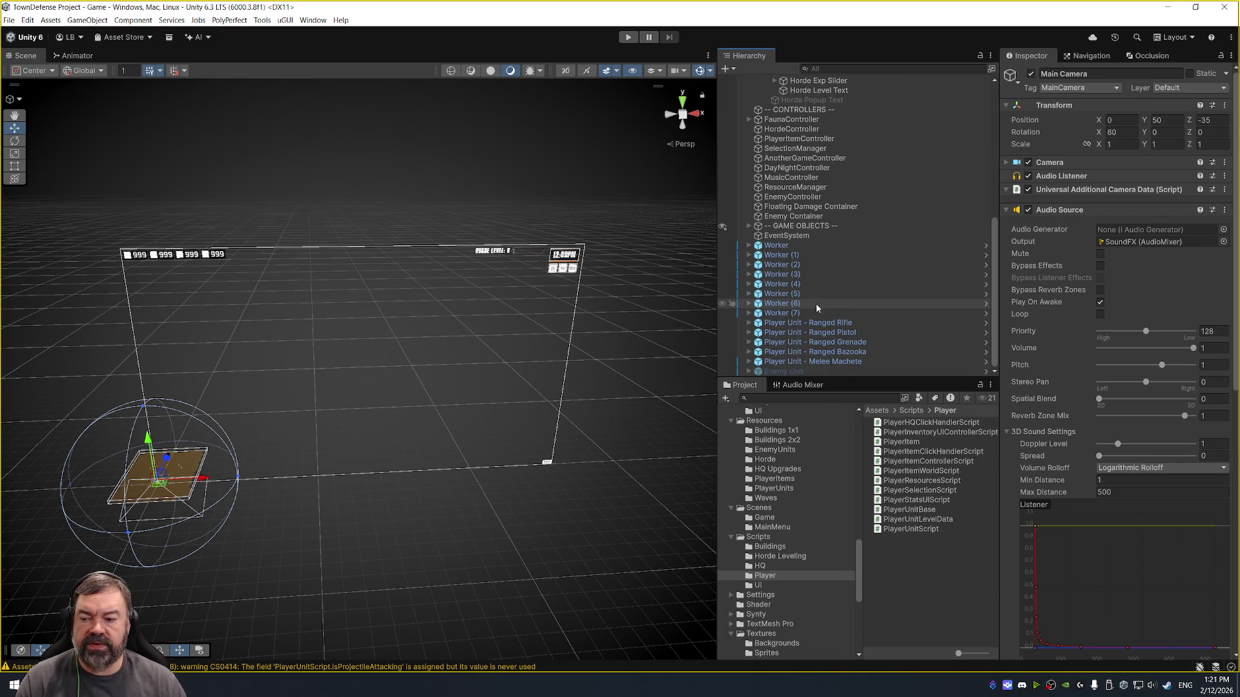
click(783, 546)
click(807, 439)
scroll(801, 477, up, 5)
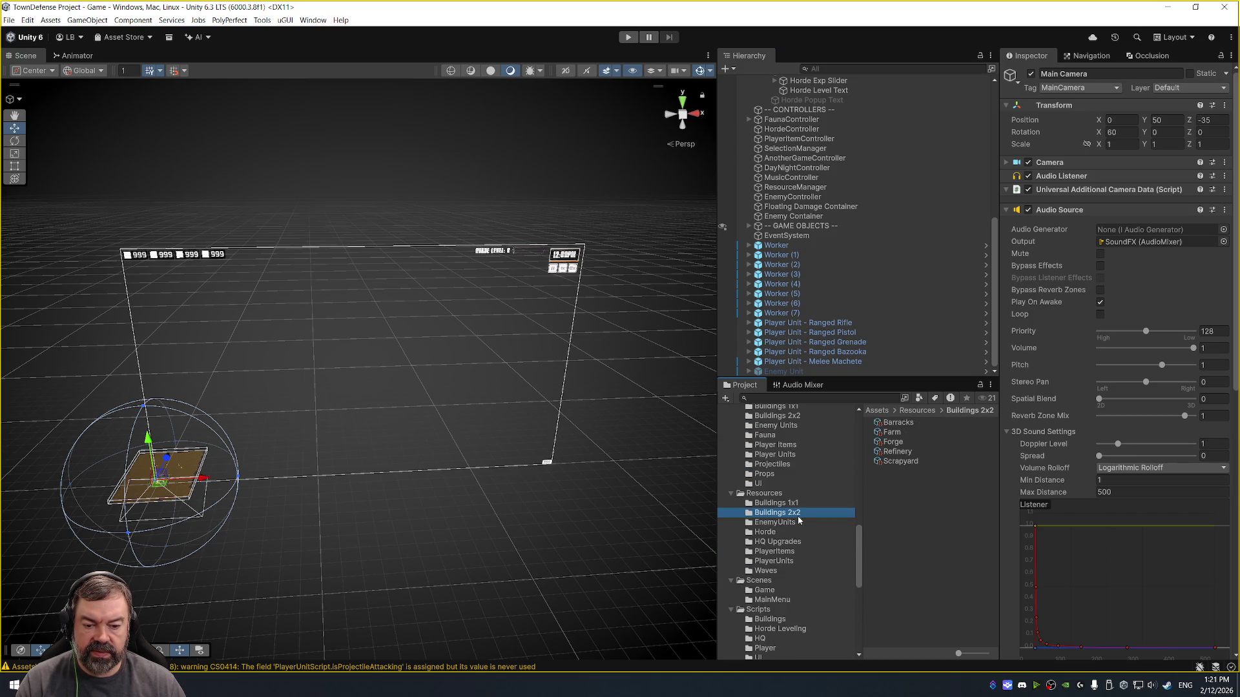
click(798, 490)
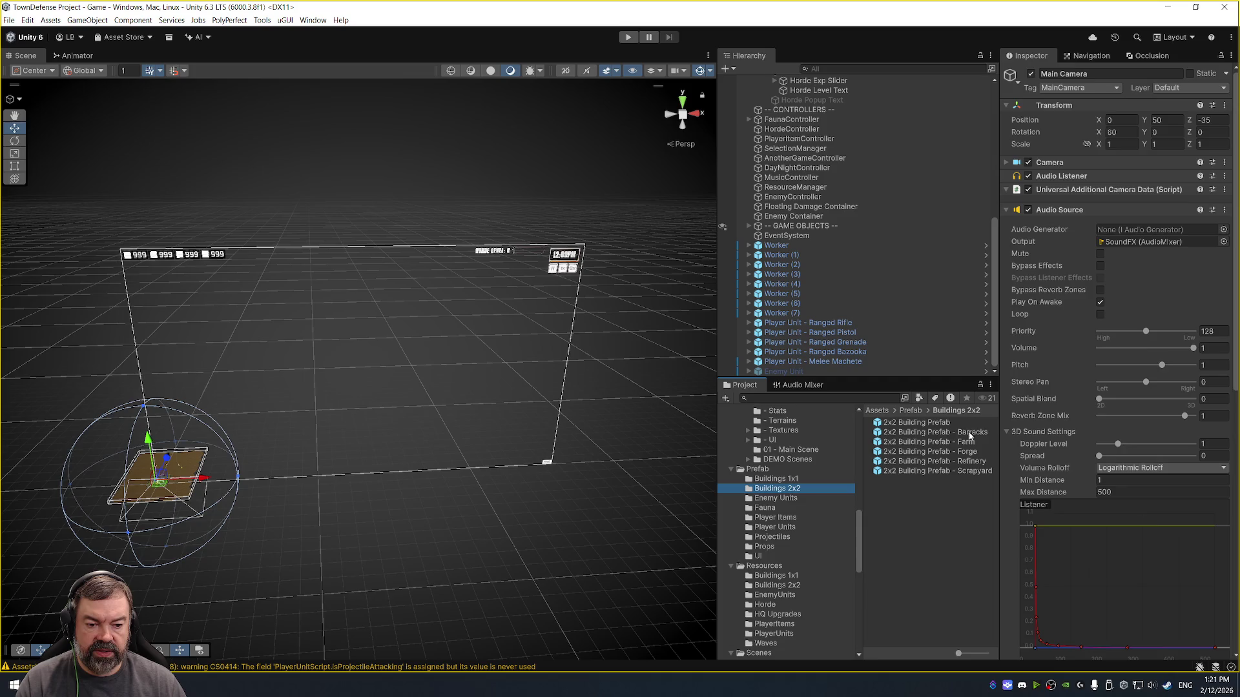
click(958, 432)
scroll(1124, 468, down, 5)
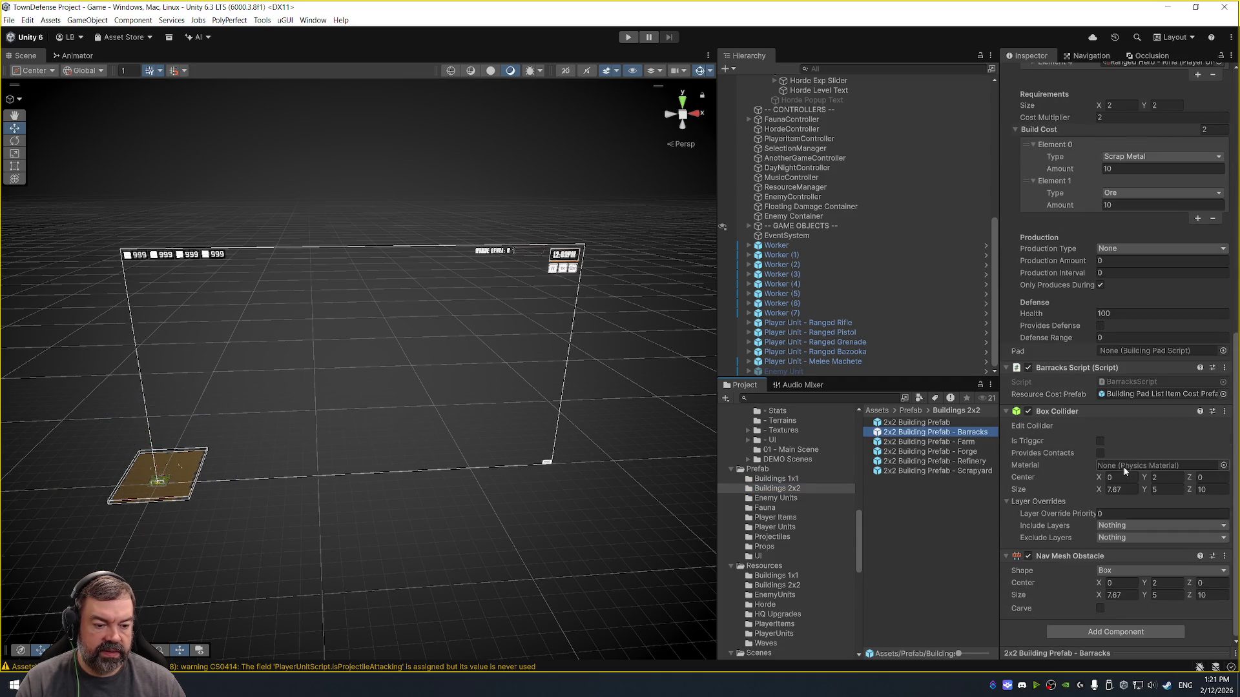
scroll(1124, 468, up, 4)
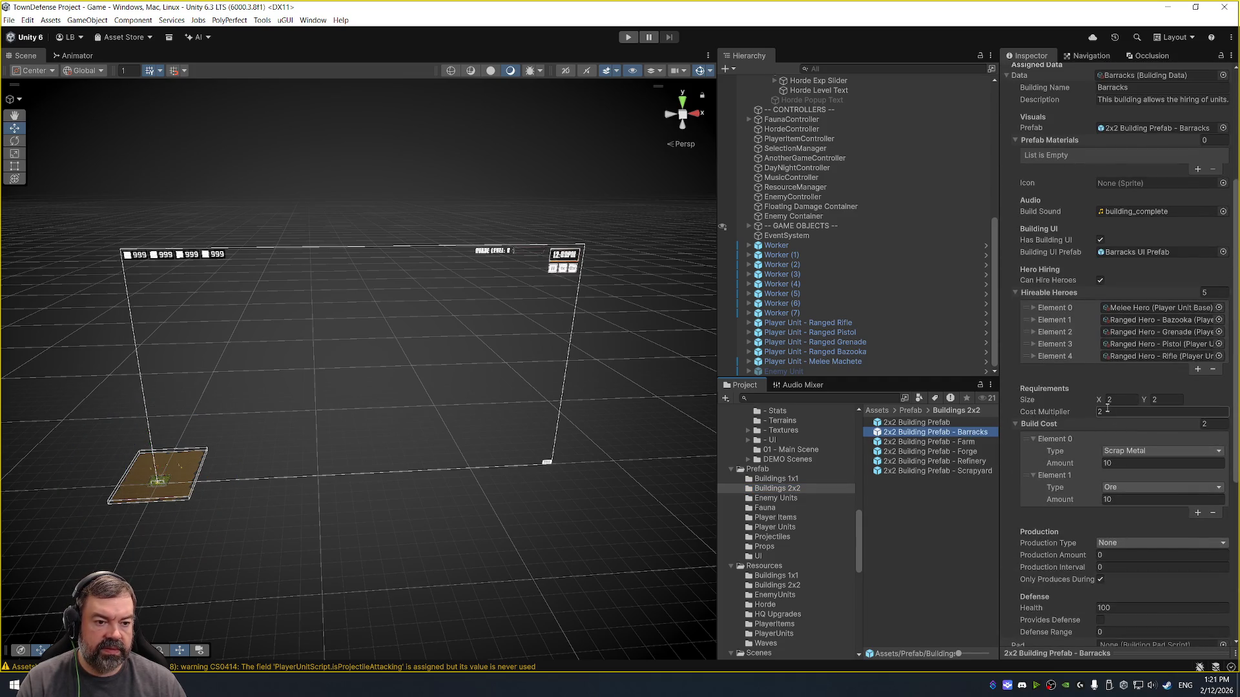
scroll(1107, 408, up, 3)
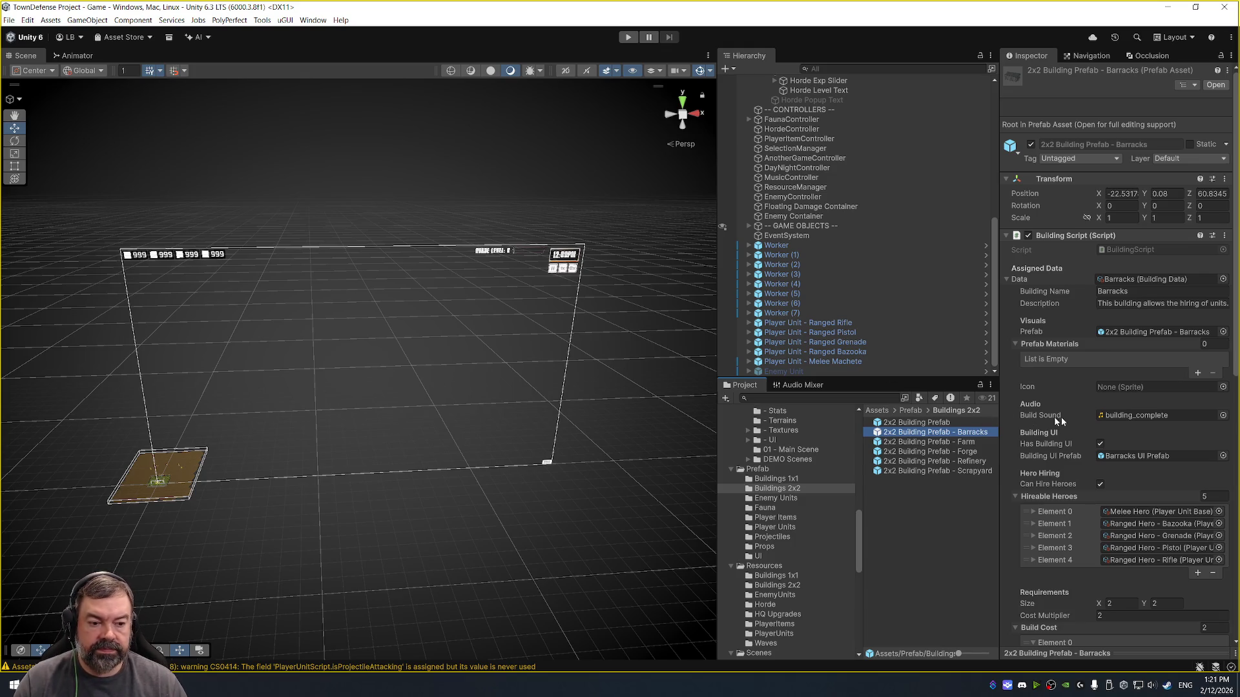
scroll(1072, 438, down, 5)
scroll(1073, 433, down, 3)
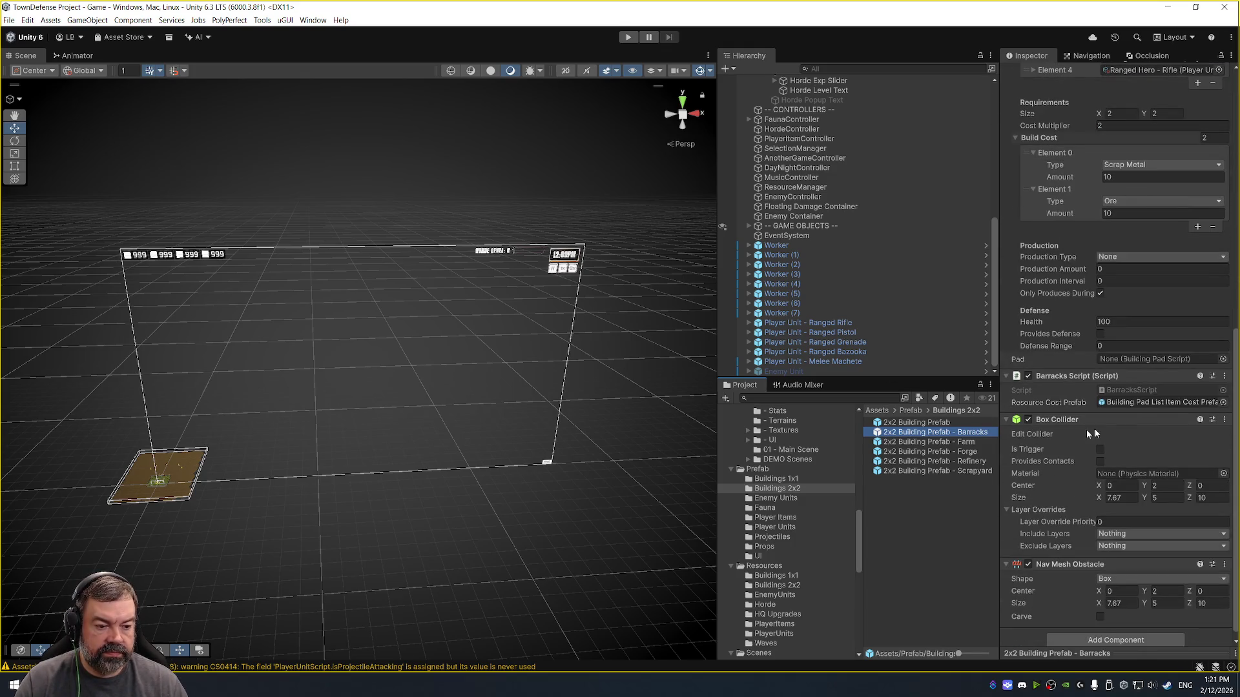
- Open BarracksScript in Visual Studio and duplicate the resourceCostPrefab field declaration line
double_click(1141, 386)
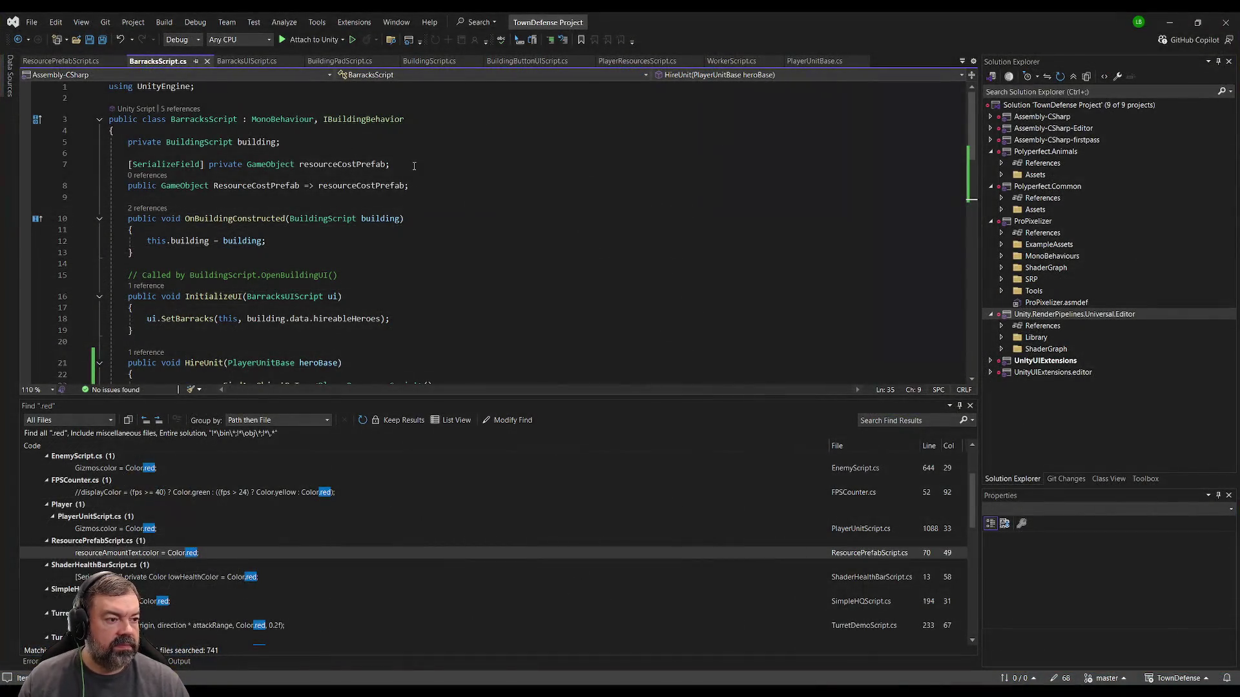
click(414, 166)
key(Home)
key(shift+End)
key(ctrl+c)
key(End)
key(Return)
key(ctrl+v)
- Rename the copied serialized field to audioSource
double_click(323, 176)
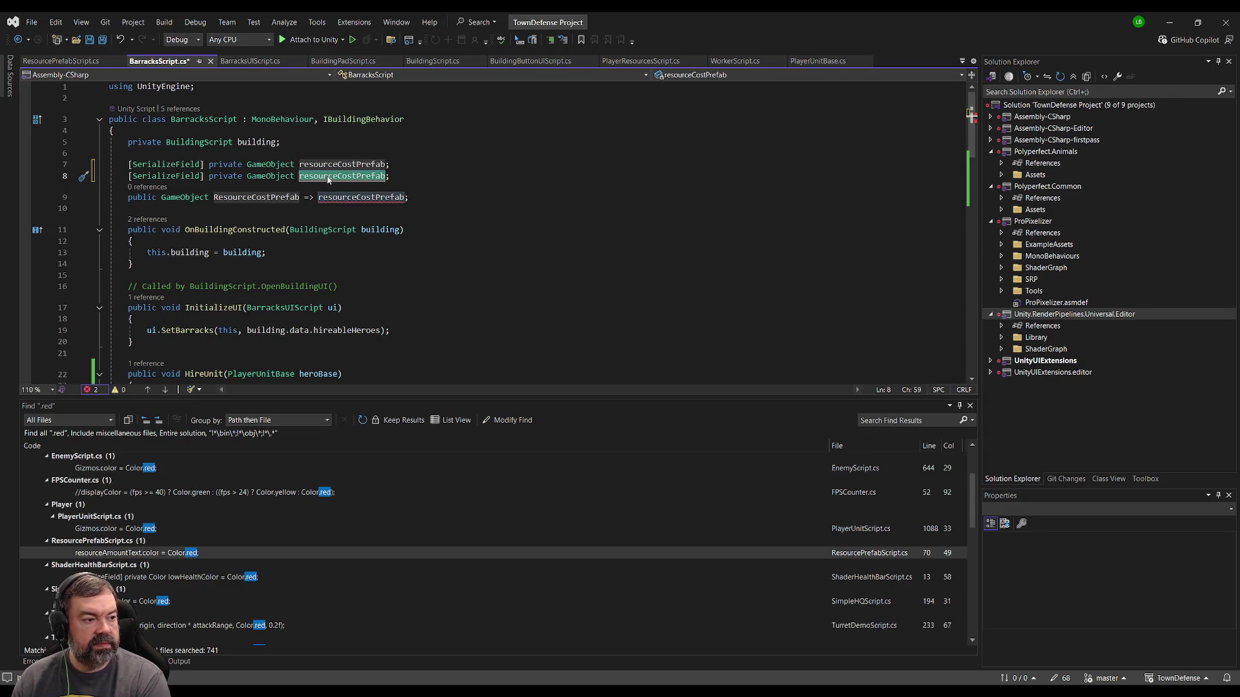
text(audioSource)
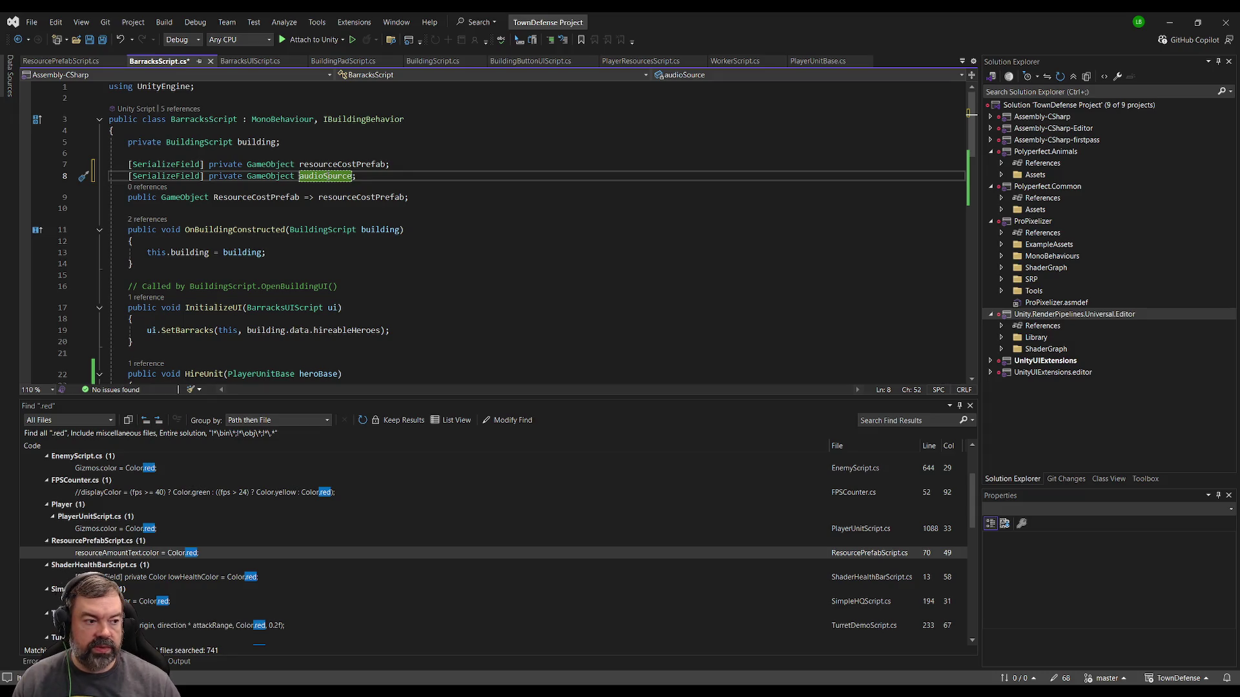
click(420, 164)
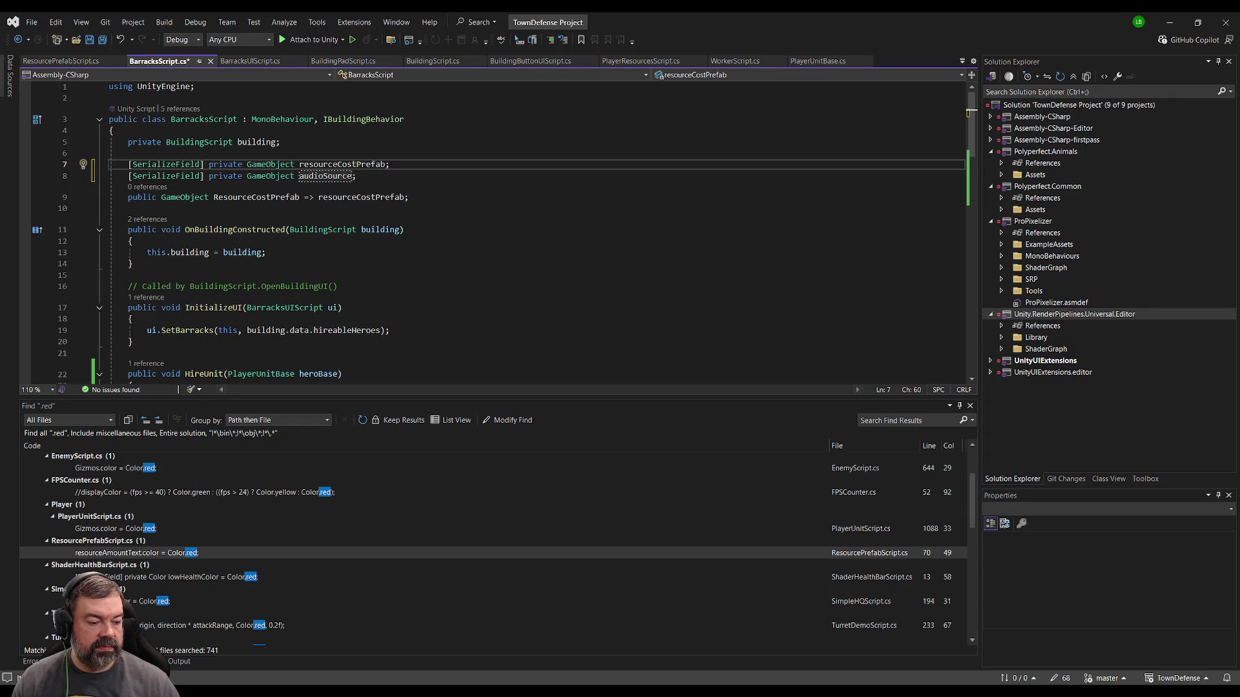
click(49, 539)
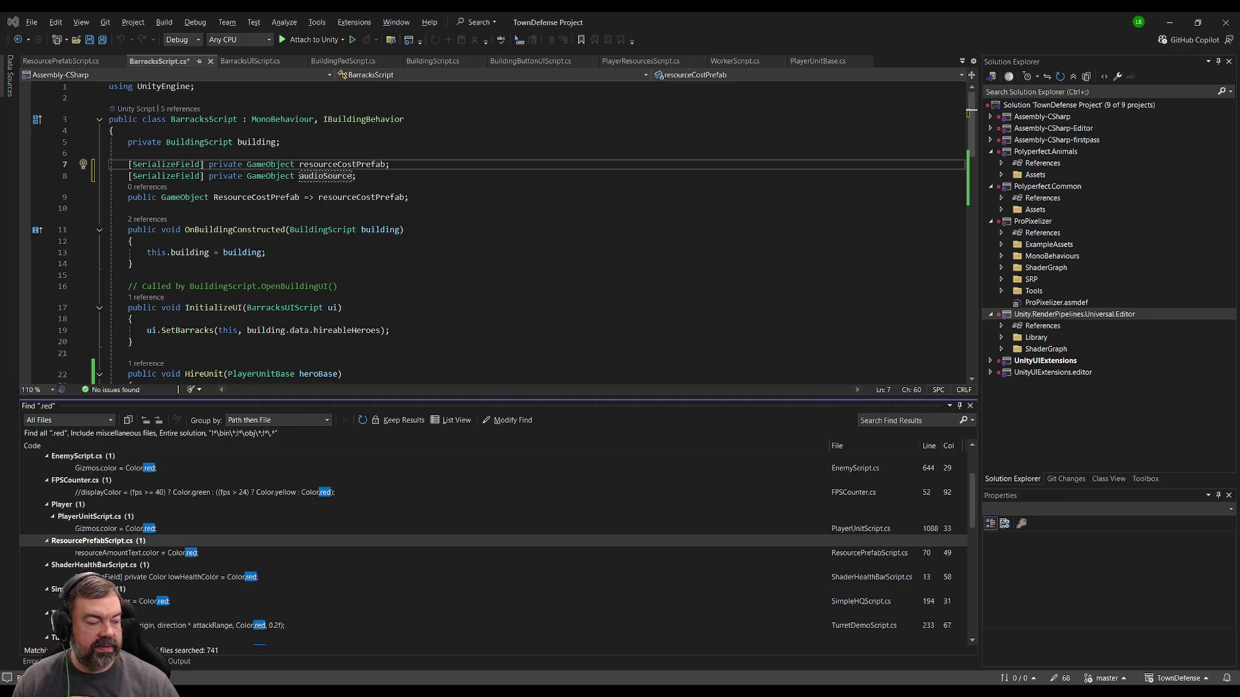
click(395, 174)
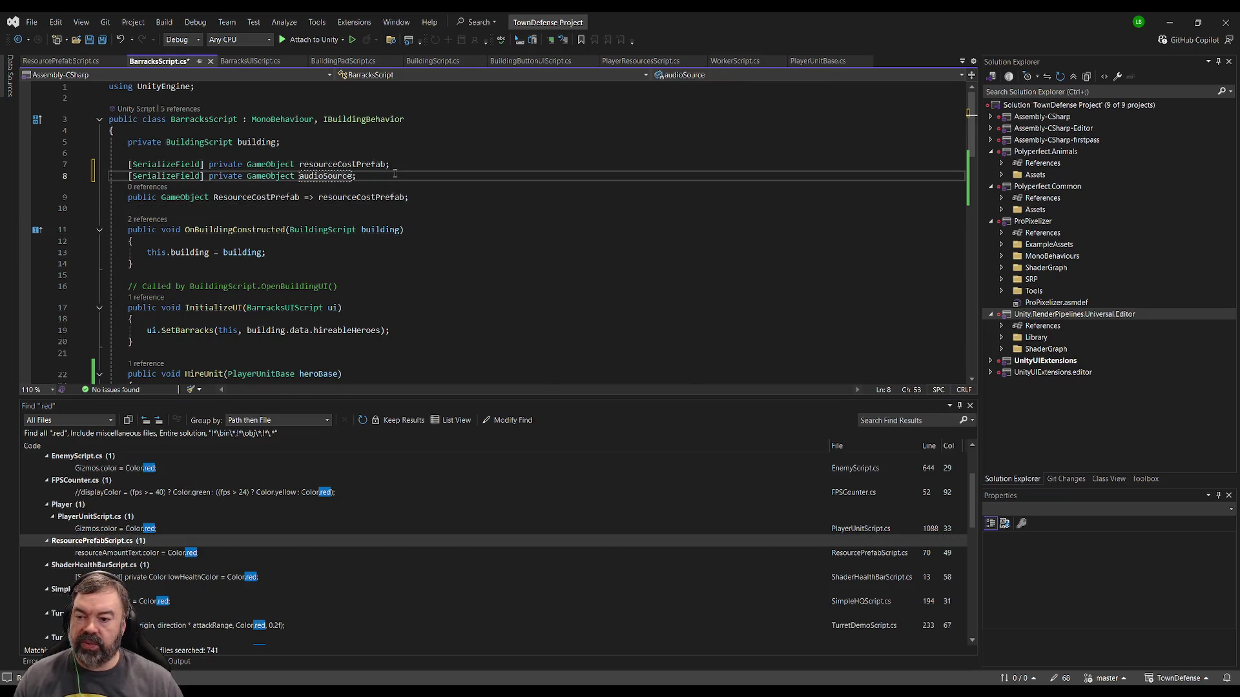
- Add a blank line after audioSource, dismiss the Copilot suggestion, and scroll to HireUnit
key(Return)
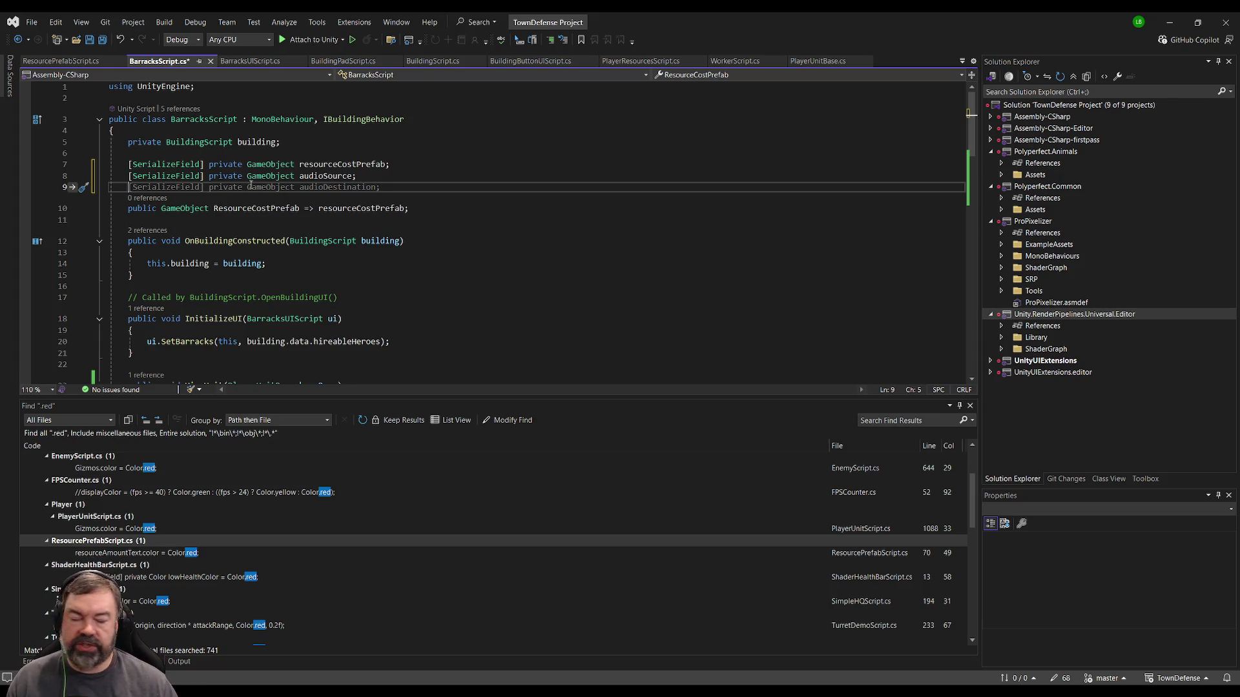
click(384, 176)
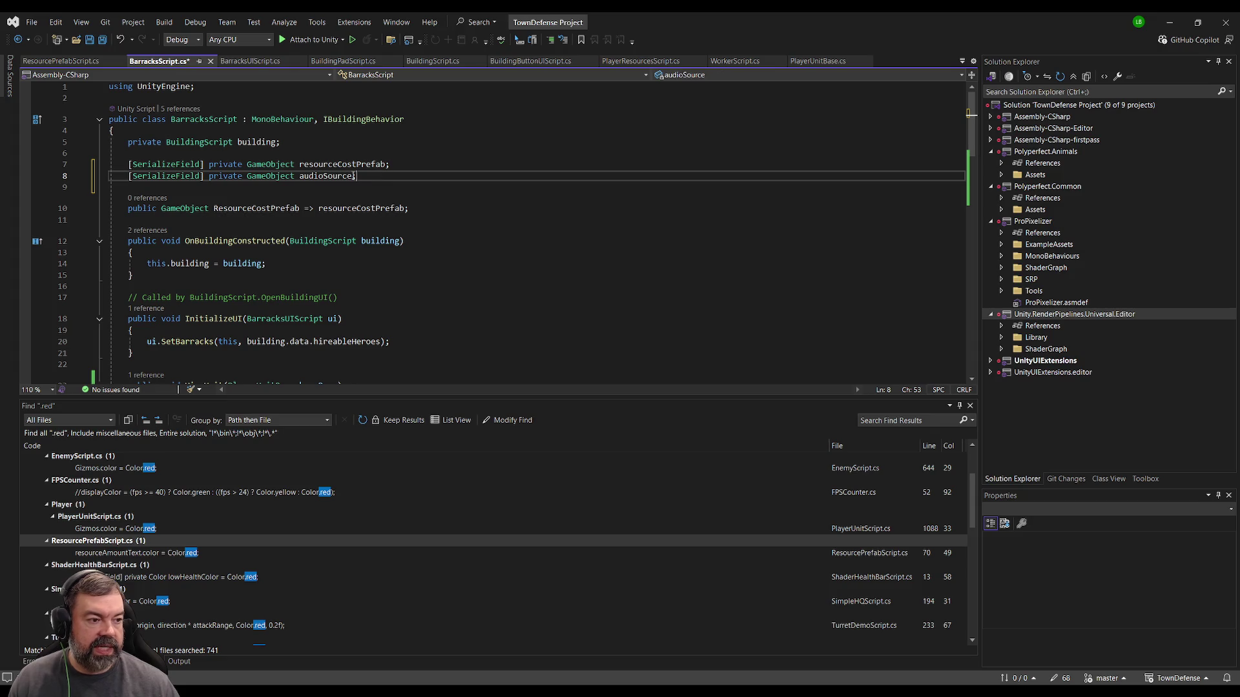
click(254, 188)
scroll(267, 287, down, 7)
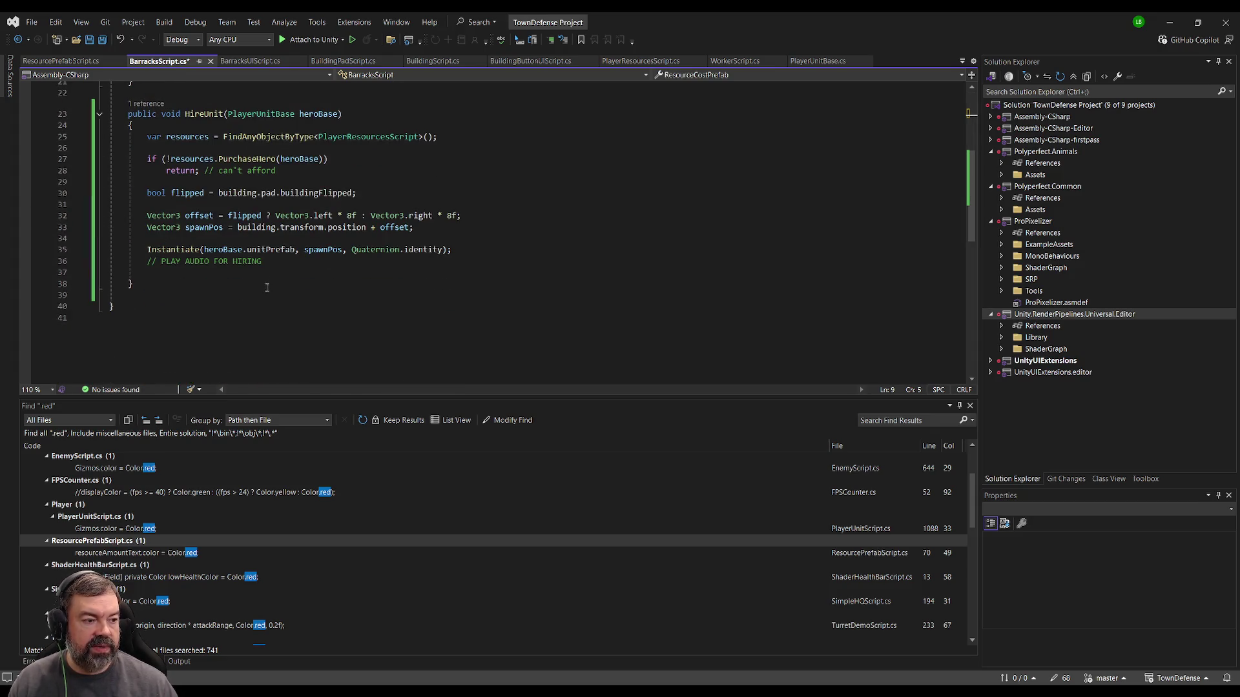
- Start the audioSource play call under the hiring comment and retype the field as AudioSource
click(336, 272)
text(au)
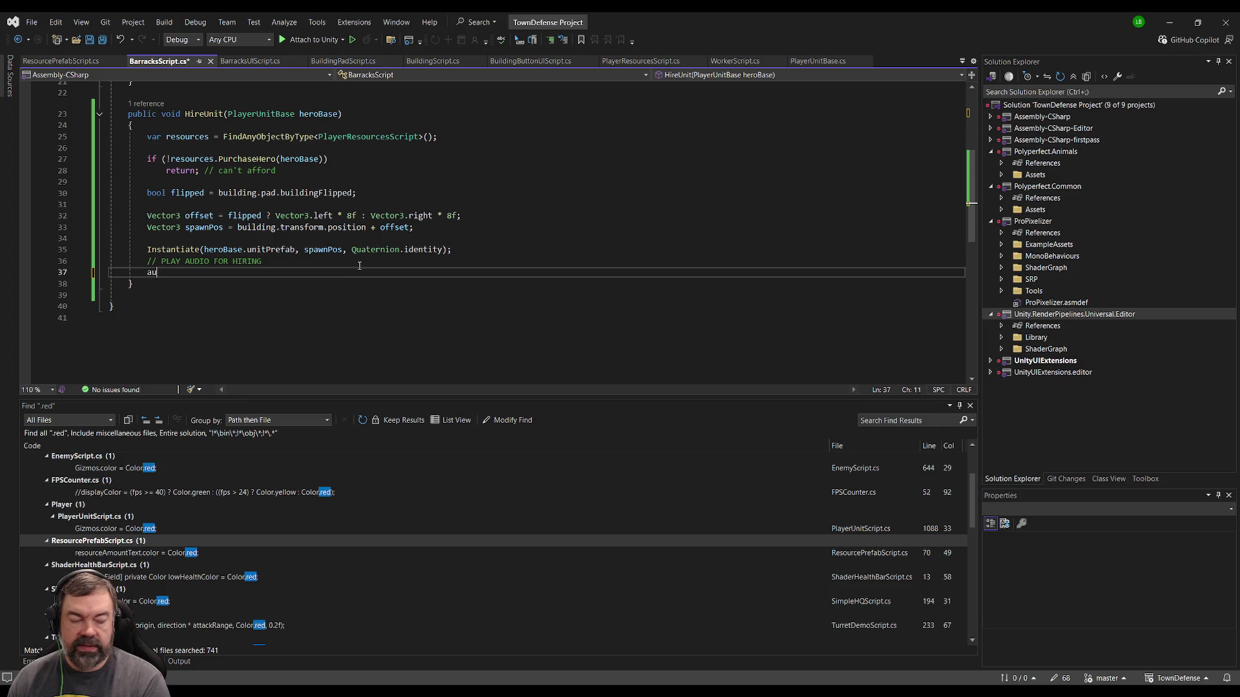
text(dioSource.Pla)
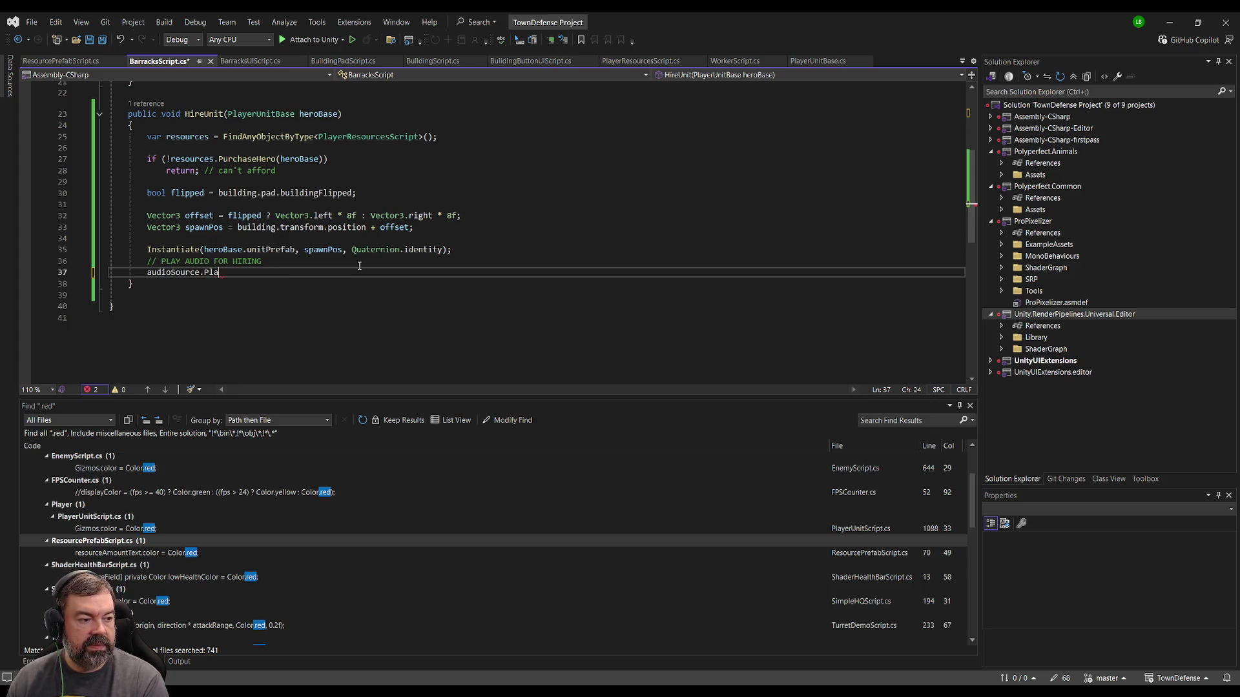
text(y(ne)
key(BackSpace)
key(BackSpace)
key(BackSpace)
text(.Pl)
scroll(359, 265, up, 7)
click(251, 176)
text(AudioSource audioSource;)
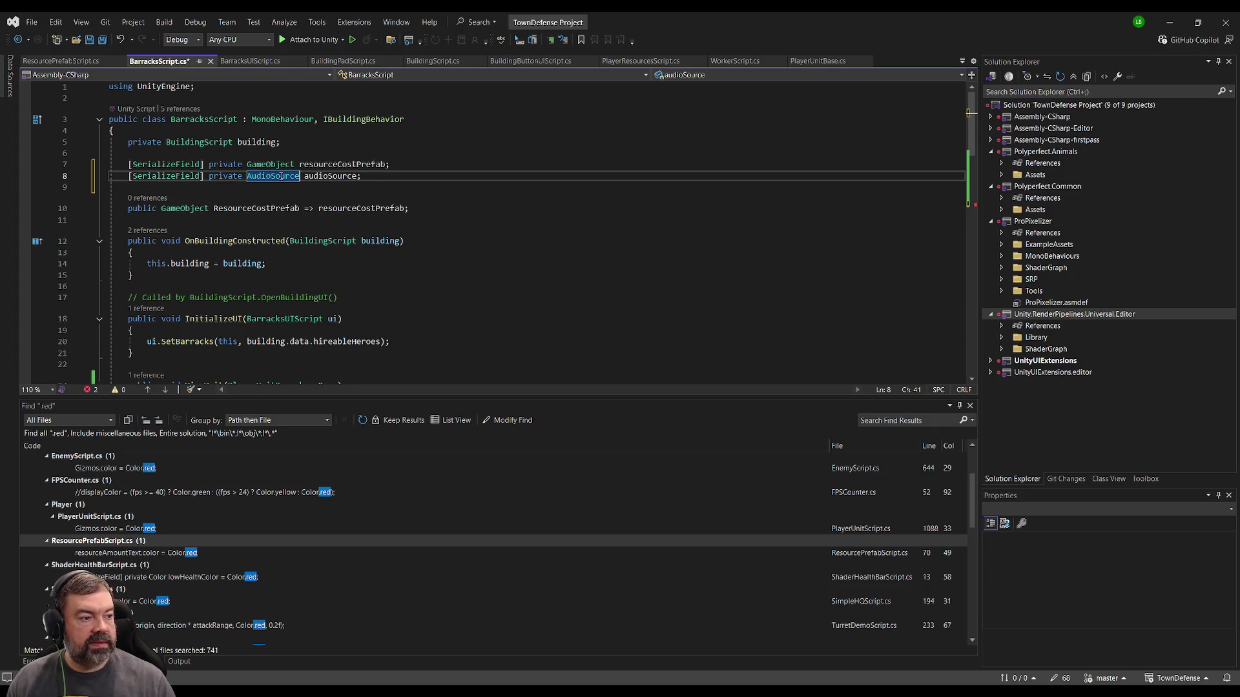
scroll(315, 263, down, 7)
text(audioSource.Pl)
- Complete audioSource.PlayOneShot(heroBase.unitHiringSfx); and save the script
click(225, 274)
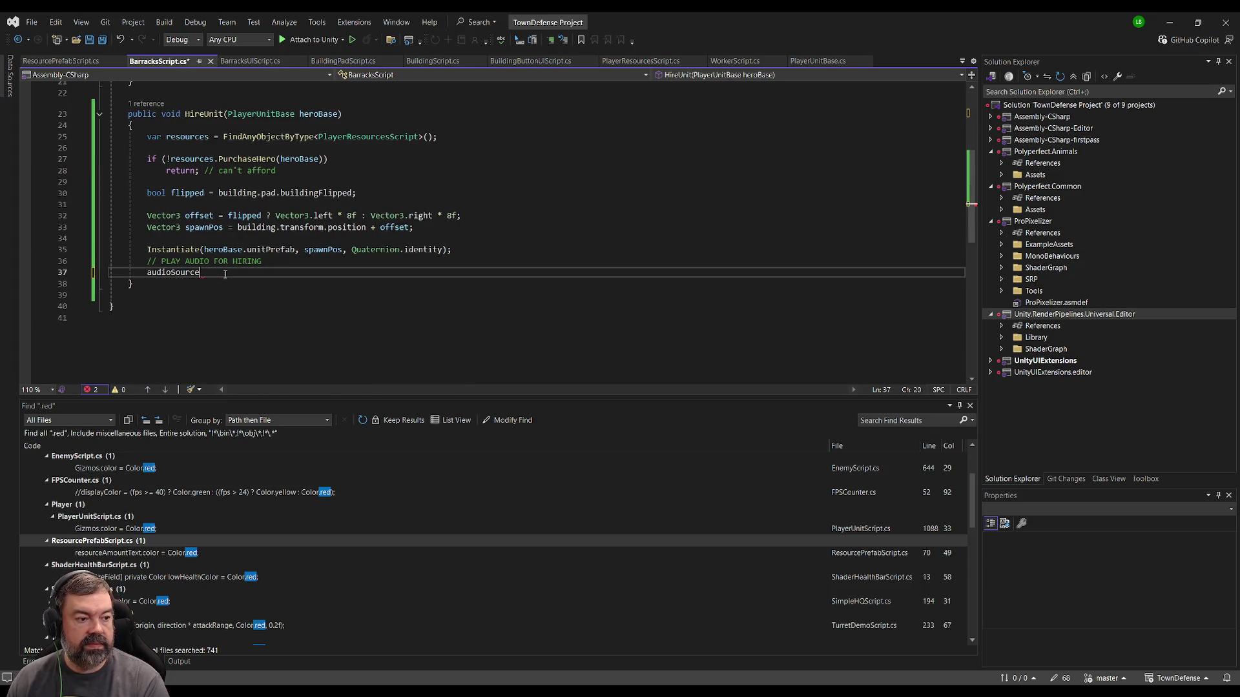
text(ayOneShot)
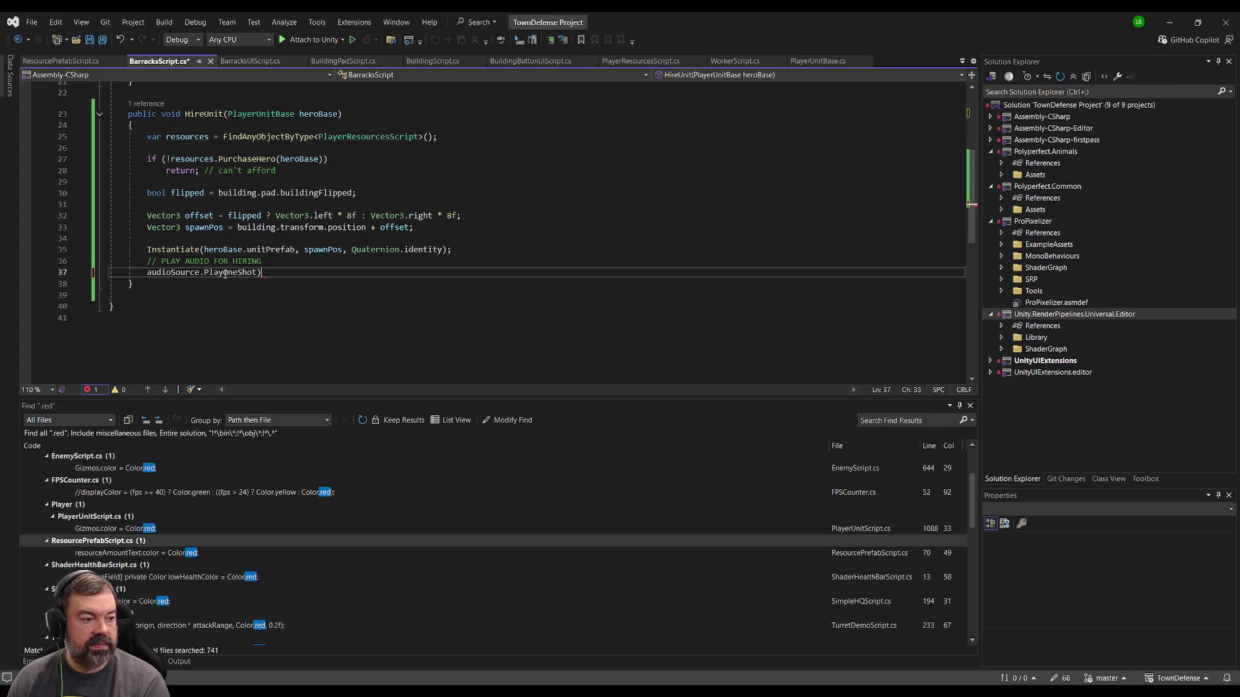
text((heroBase)
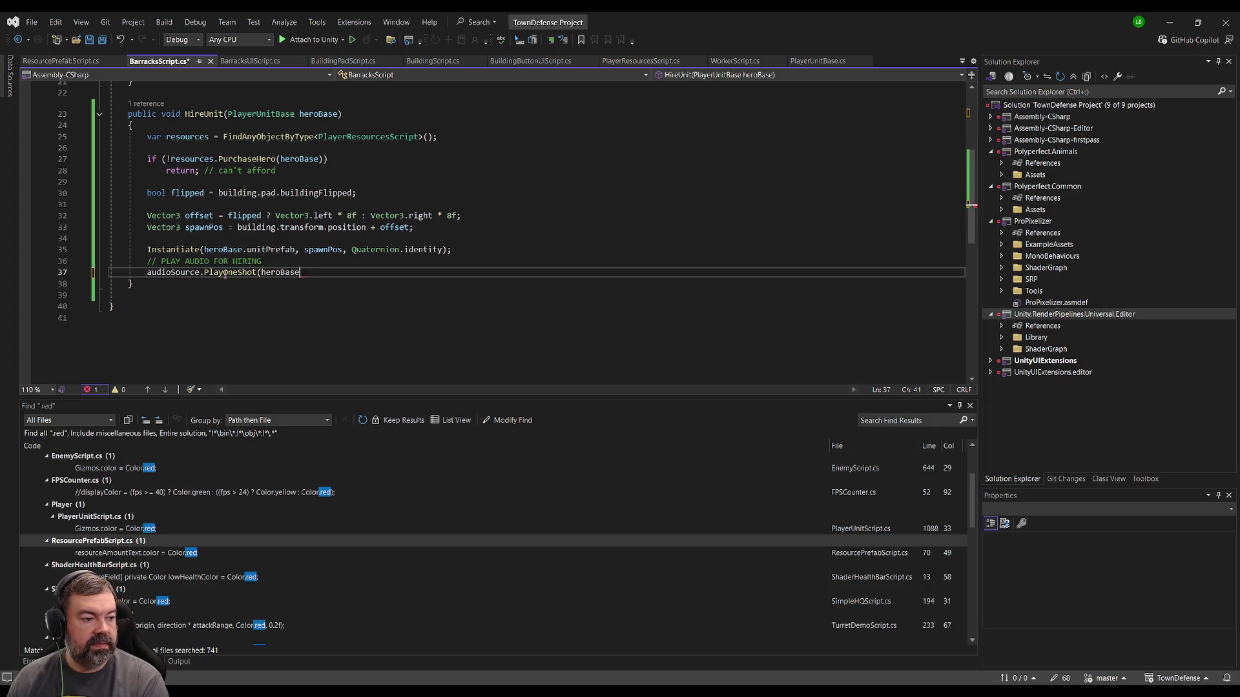
text(.unitHiringSfx)
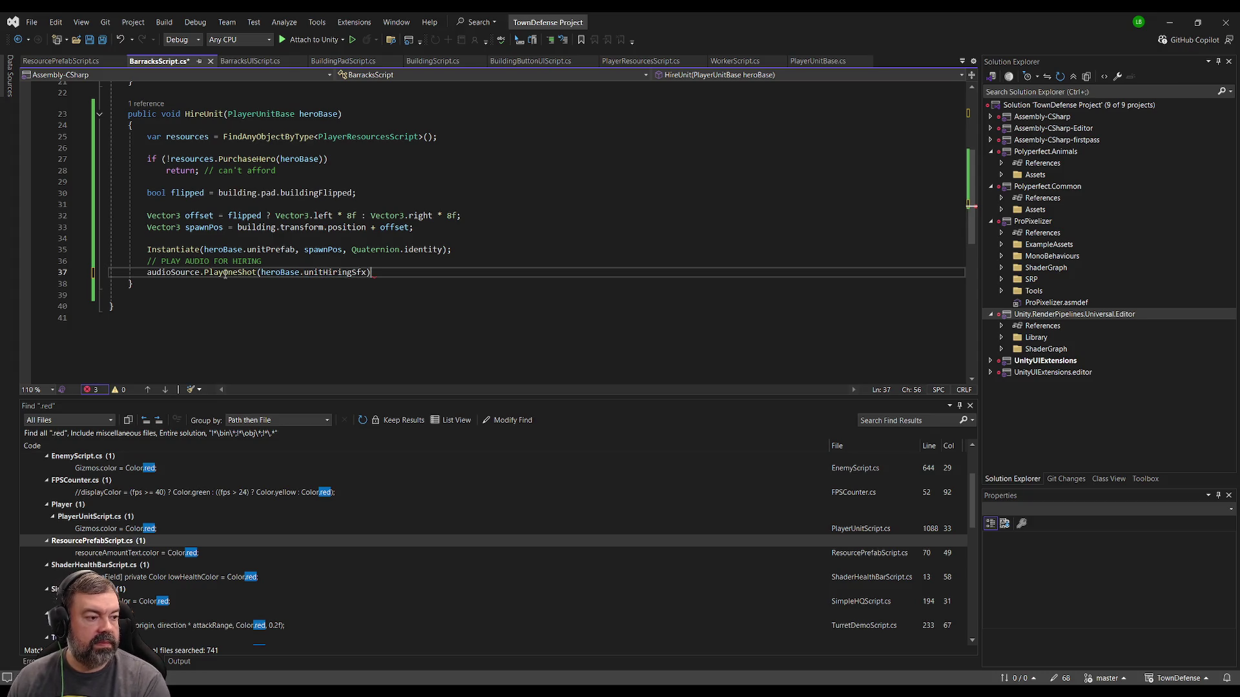
text();)
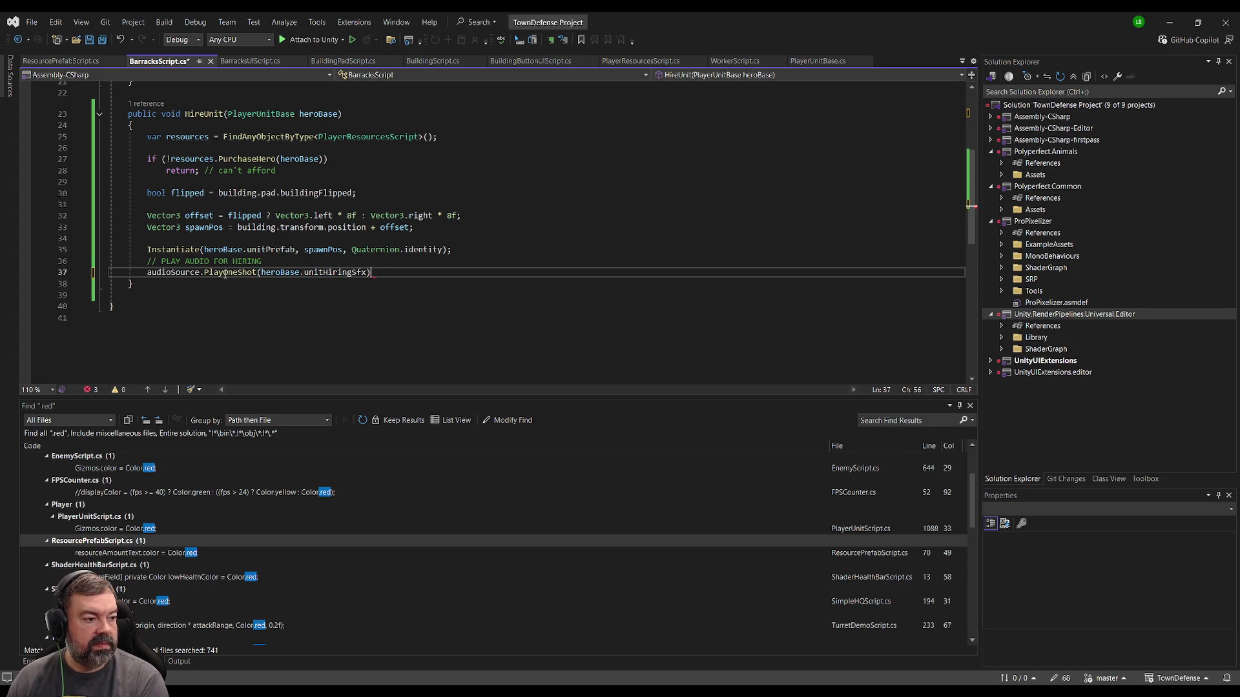
key(ctrl+s)
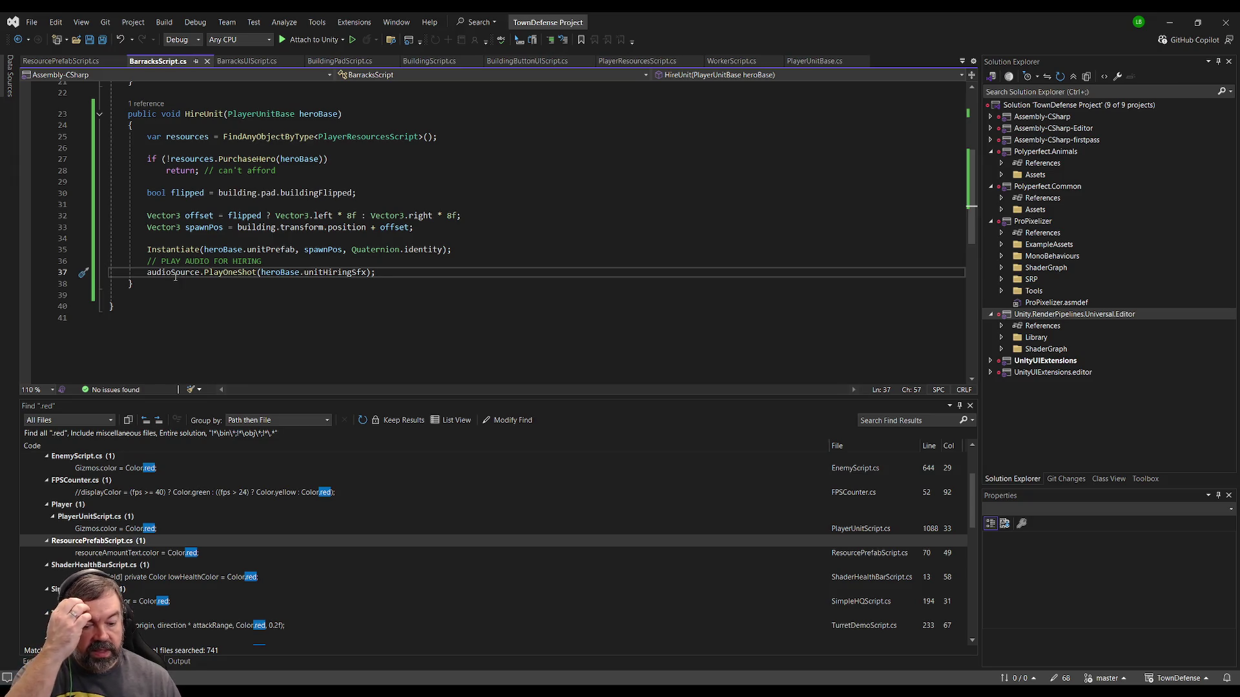
click(342, 258)
key(Up)
key(Up)
scroll(249, 273, up, 2)
click(289, 326)
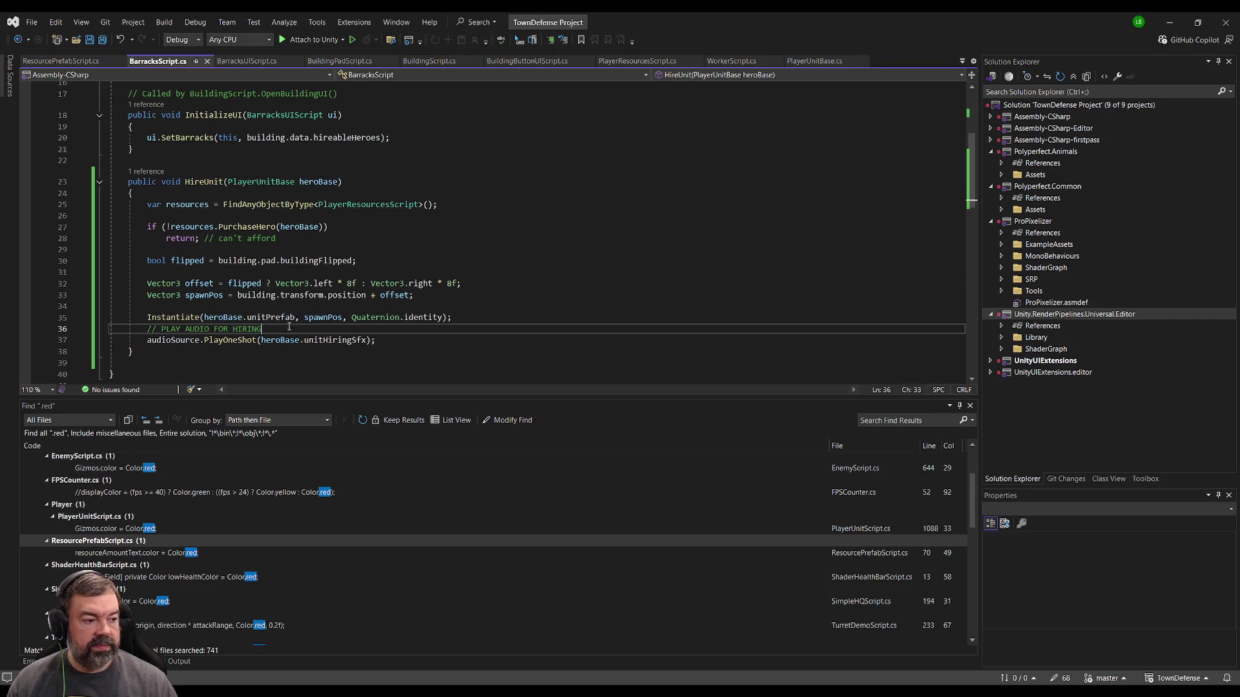
- Wrap the PlayOneShot call in an if block checking heroBase.unitHiringSfx != null
key(Return)
text(if(unit)
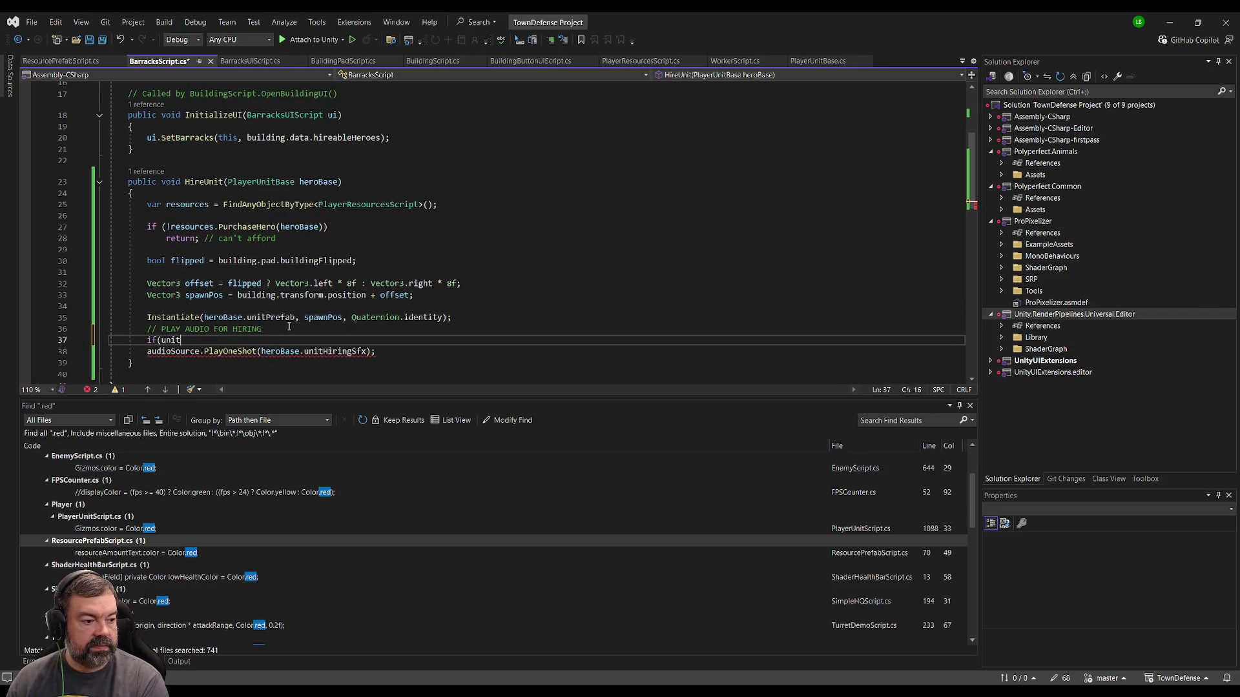
key(BackSpace)
key(BackSpace)
key(BackSpace)
key(BackSpace)
text(heroBase.)
text(unitHiringSfx)
text())
text(= null) {)
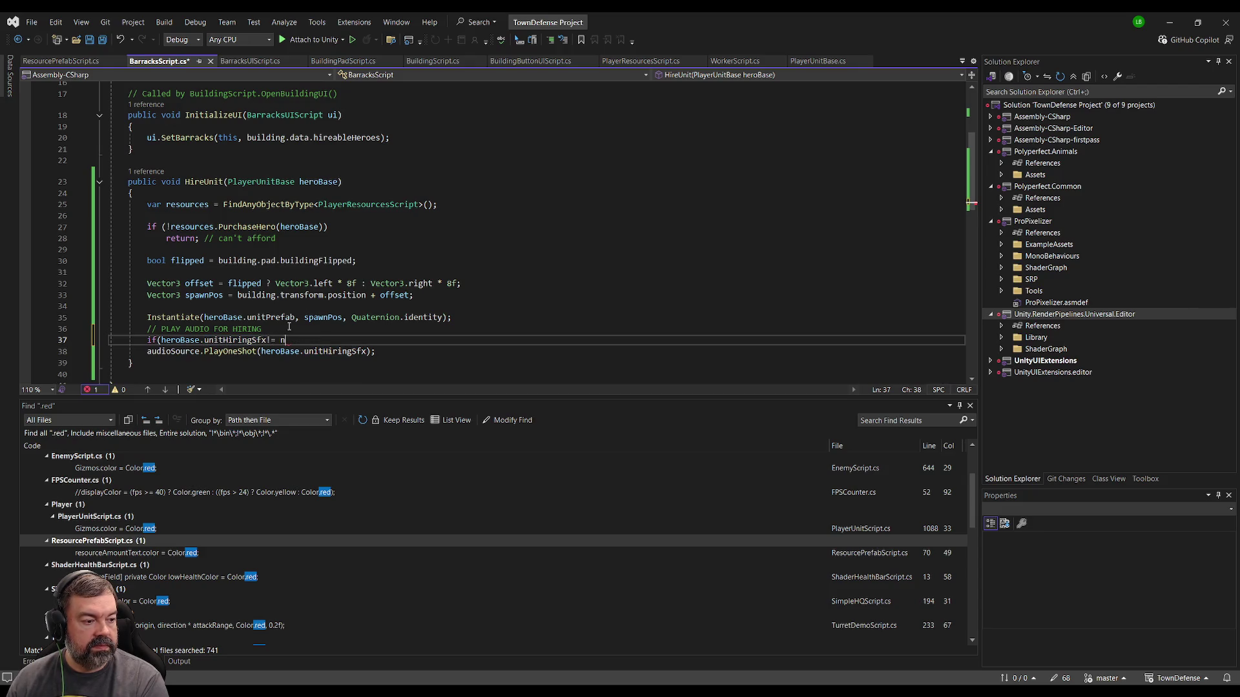
key(Down)
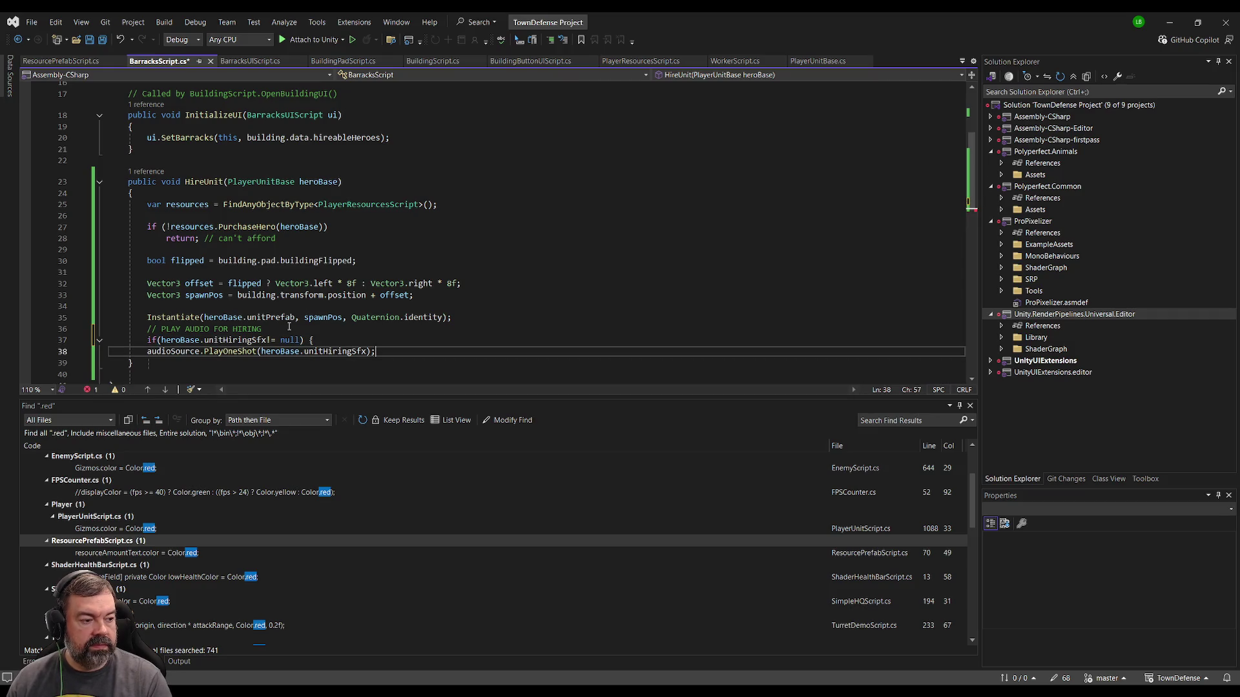
key(End)
key(Return)
text(})
scroll(394, 346, down, 2)
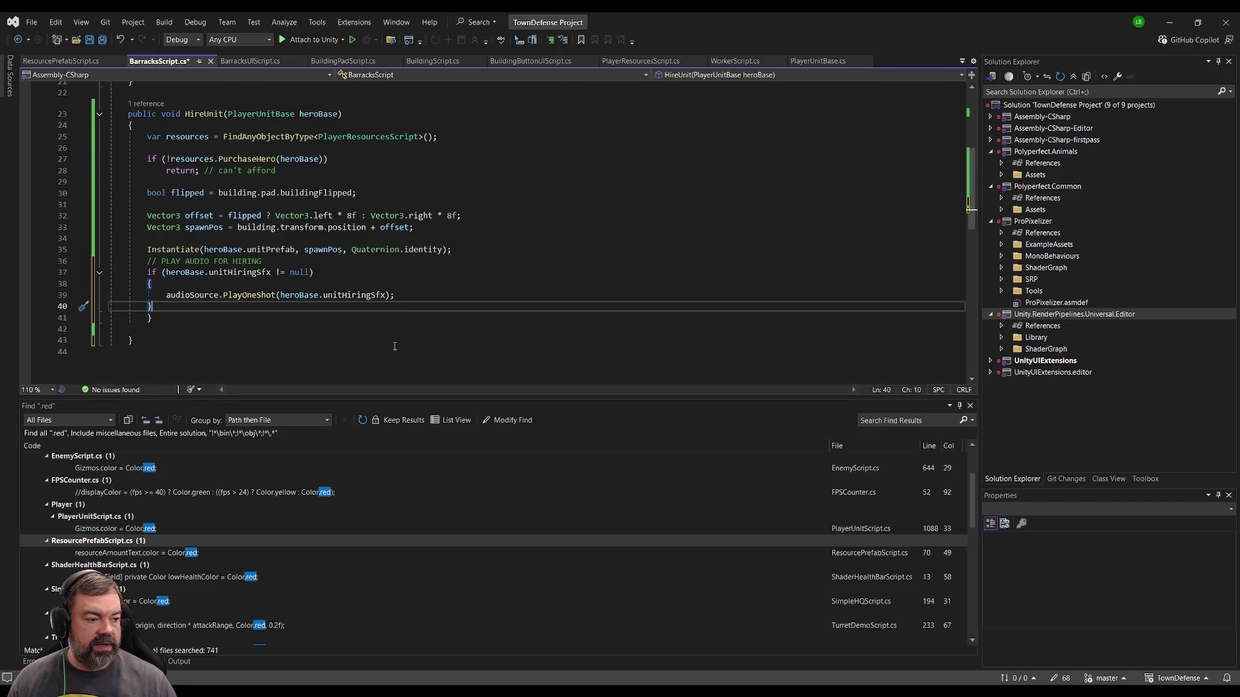
- Add audioSource != null && to the condition, insert a blank line before the comment, and save
click(166, 272)
text(audioSource != nu)
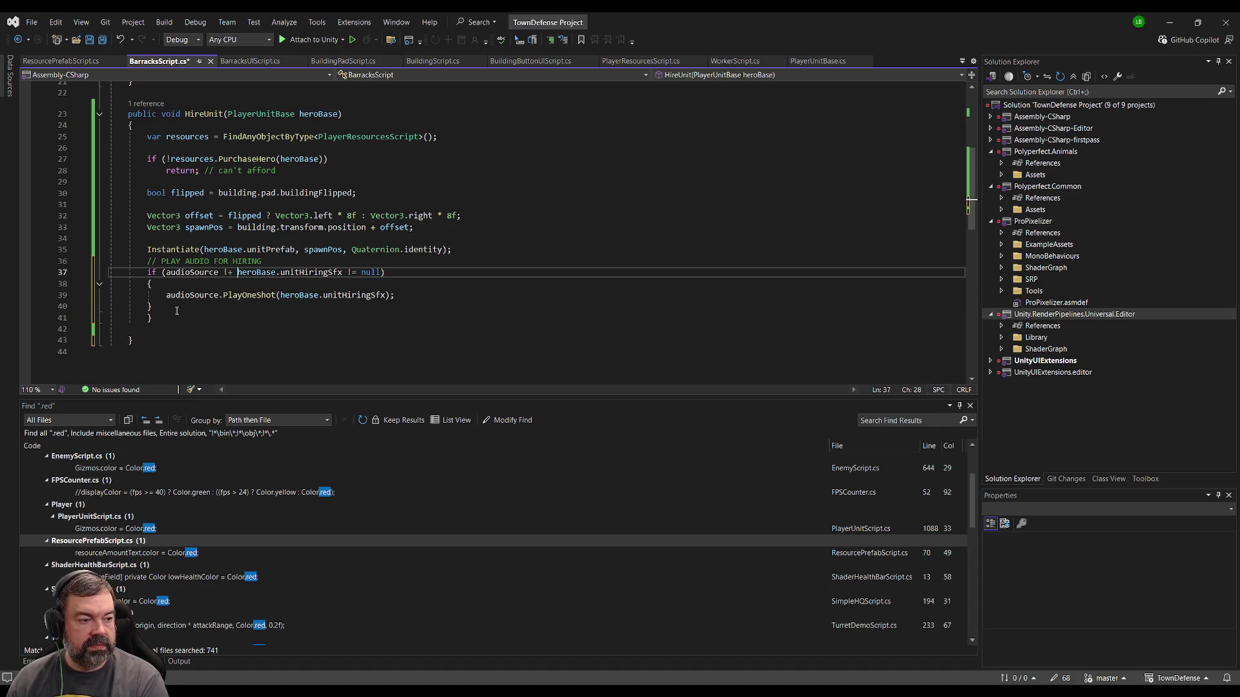
text(ll &&)
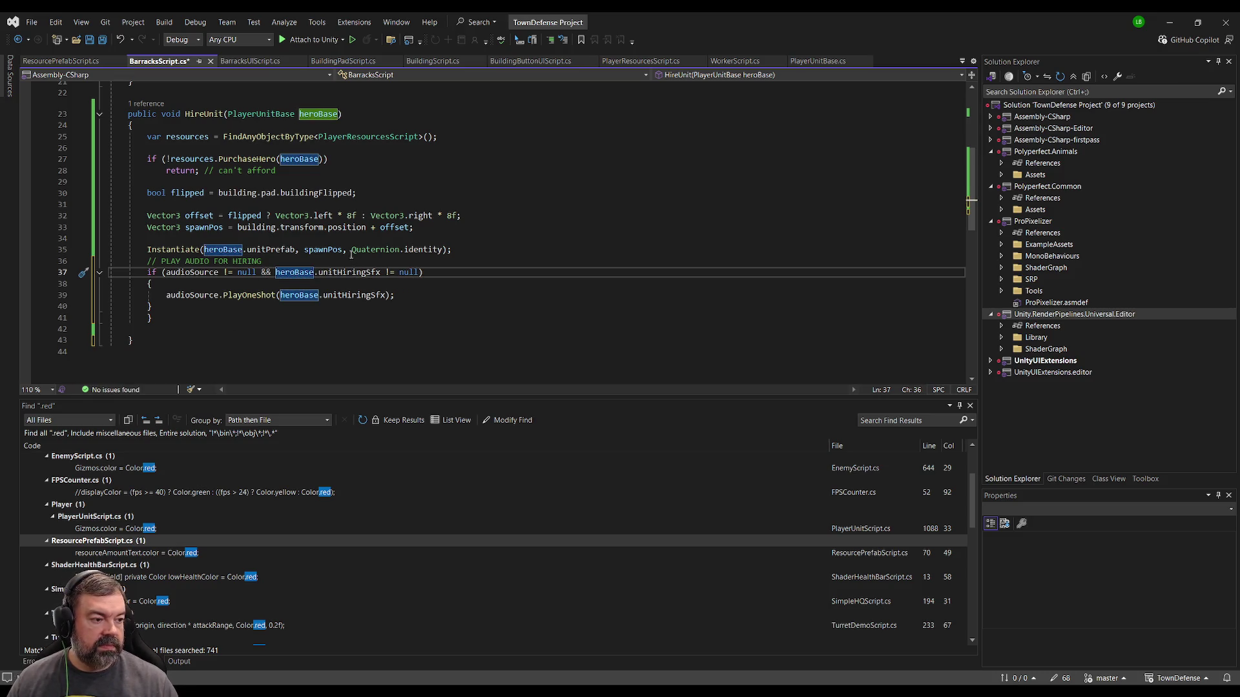
click(508, 248)
key(Return)
key(ctrl+s)
- Remove the surplus line, fix the closing braces' indentation, and save again
click(291, 343)
key(Delete)
key(BackSpace)
key(BackSpace)
key(Up)
key(BackSpace)
click(296, 272)
key(ctrl+s)
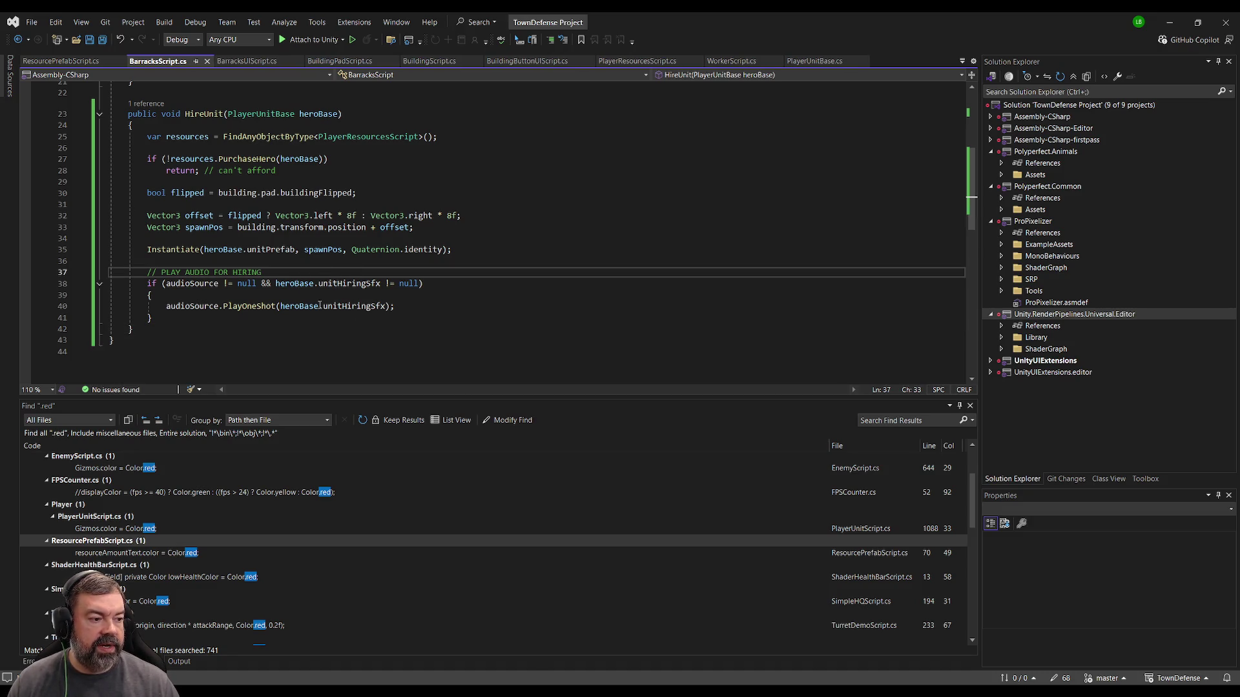
key(Down)
key(Down)
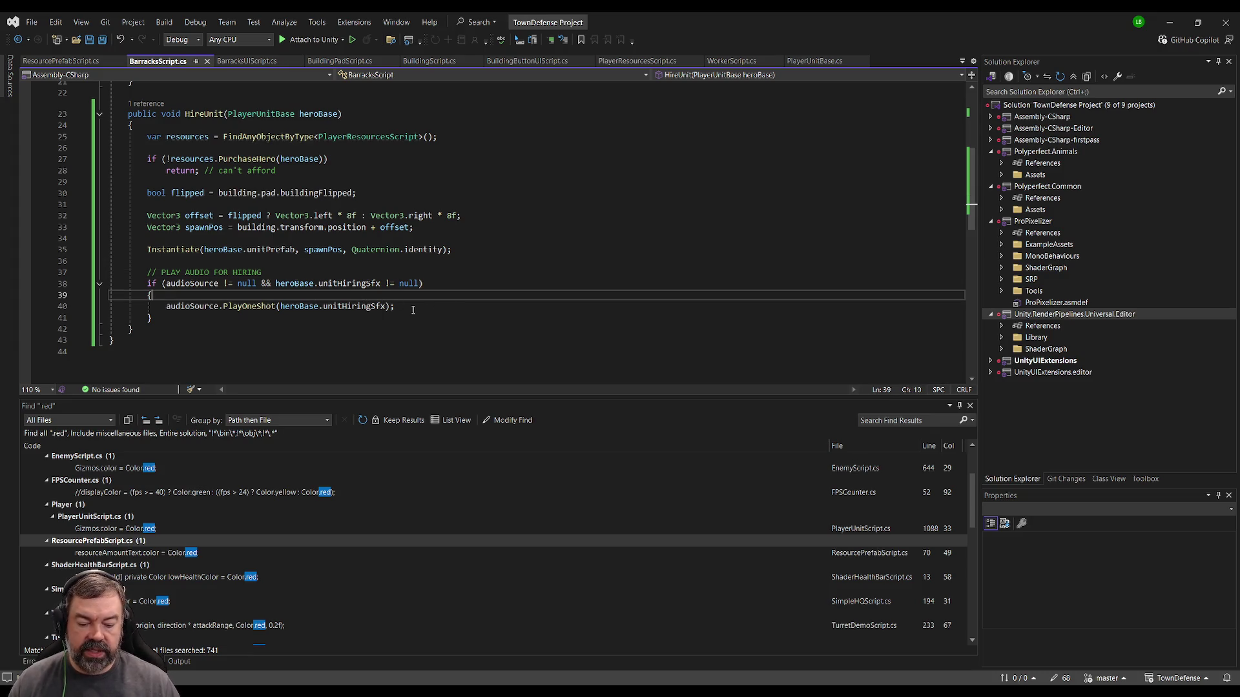